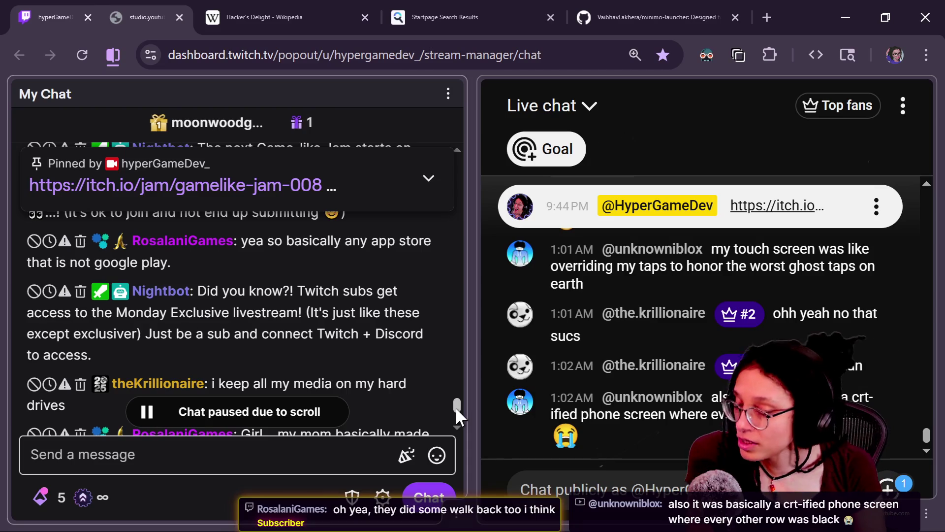
Step: Scroll My Chat up and back down until the paused chat resumes at the newest messages
scroll(456, 407, down, 2)
scroll(456, 412, down, 2)
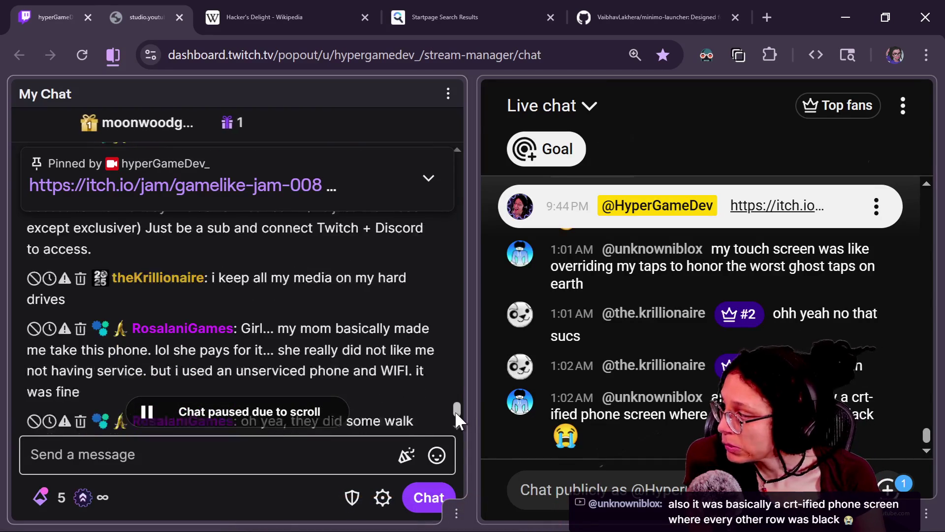
scroll(456, 421, down, 1)
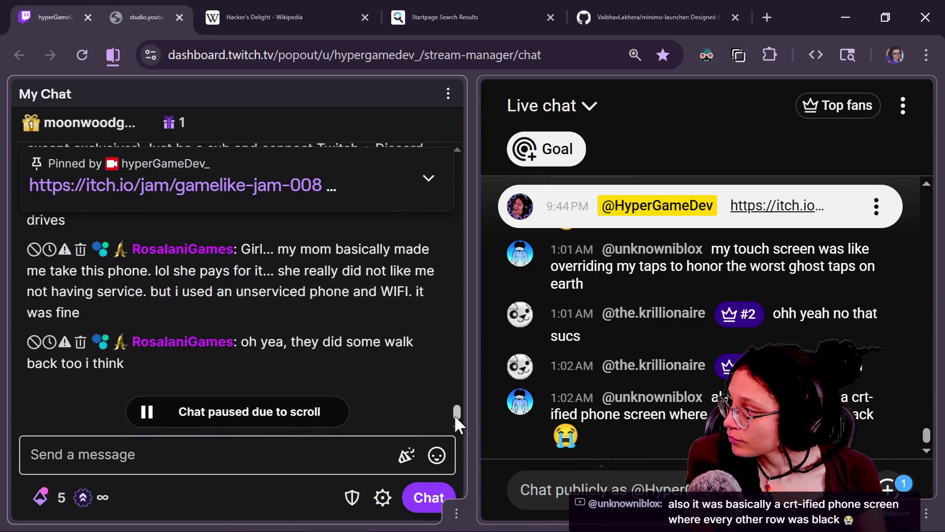
scroll(456, 417, up, 3)
scroll(456, 417, down, 3)
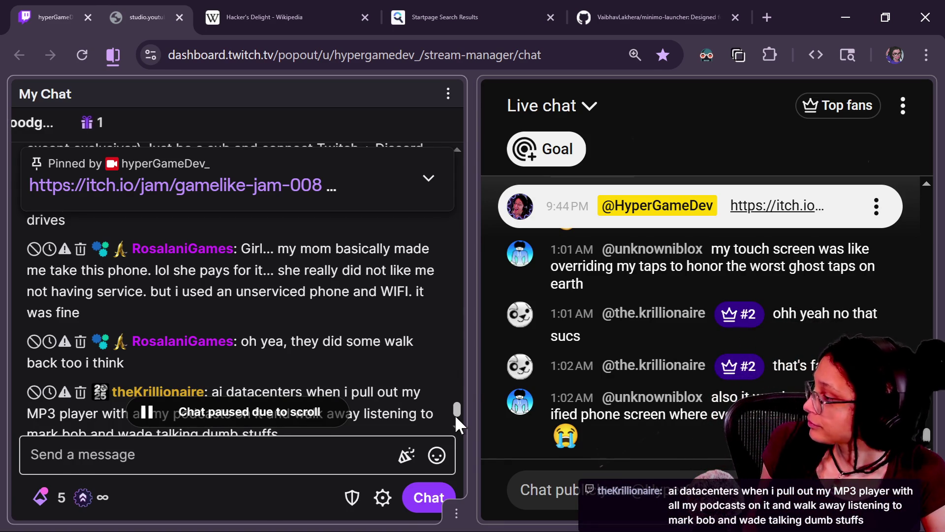
scroll(455, 409, down, 2)
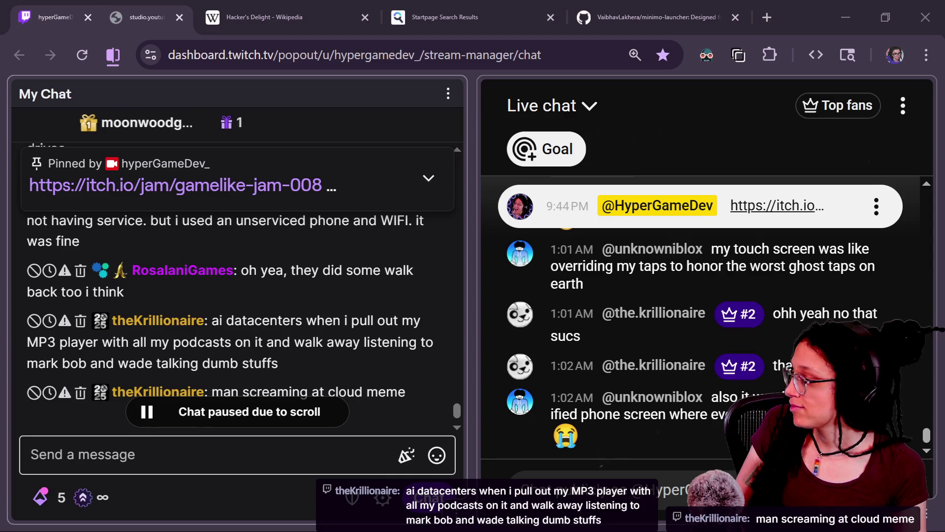
scroll(383, 290, down, 1)
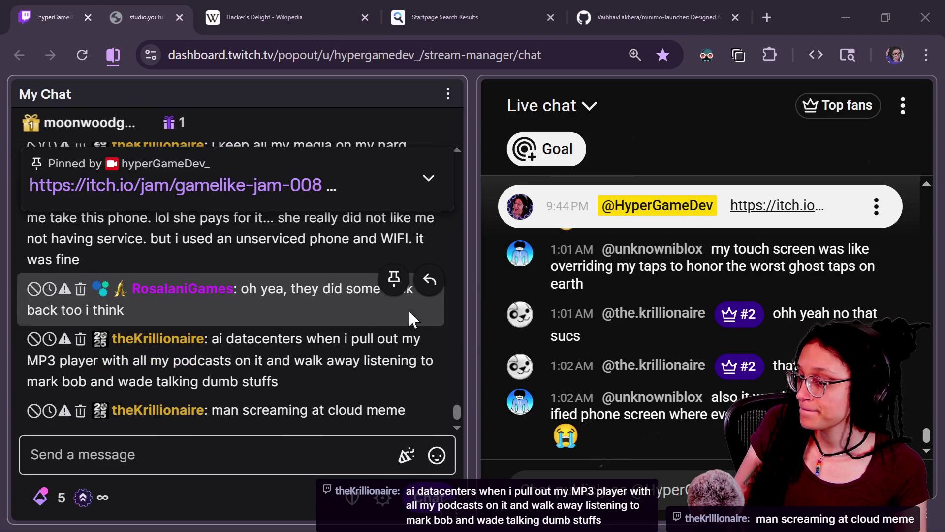
click(492, 374)
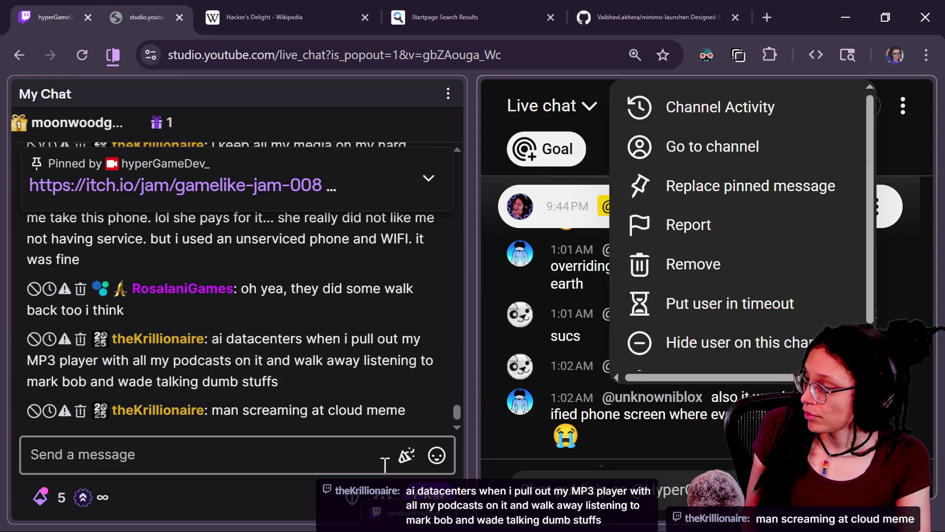
Step: Dismiss the message menu and scroll the YouTube live chat up and down to reread earlier messages
click(379, 449)
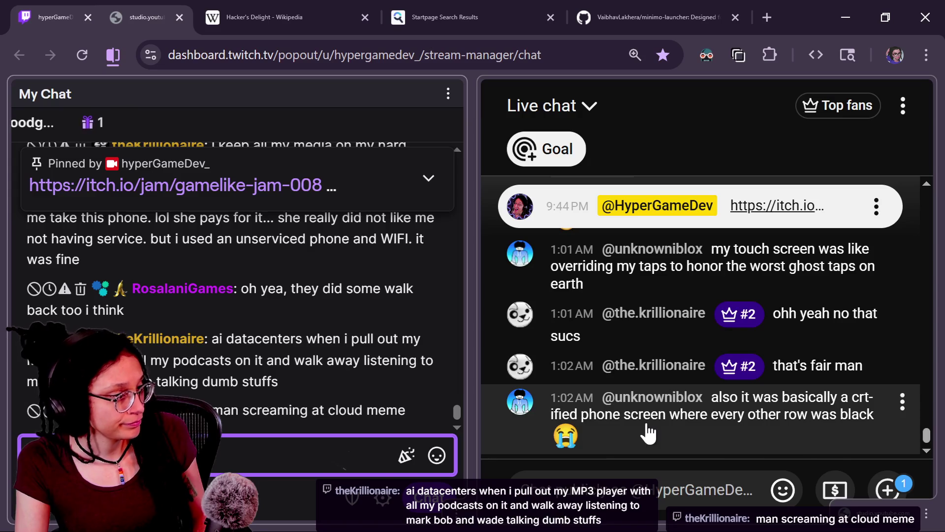
scroll(836, 447, up, 5)
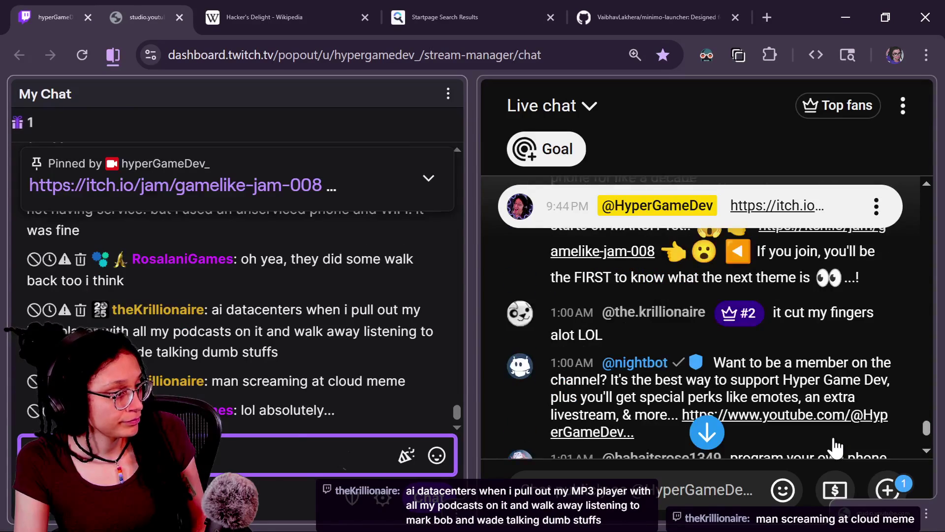
scroll(835, 447, up, 5)
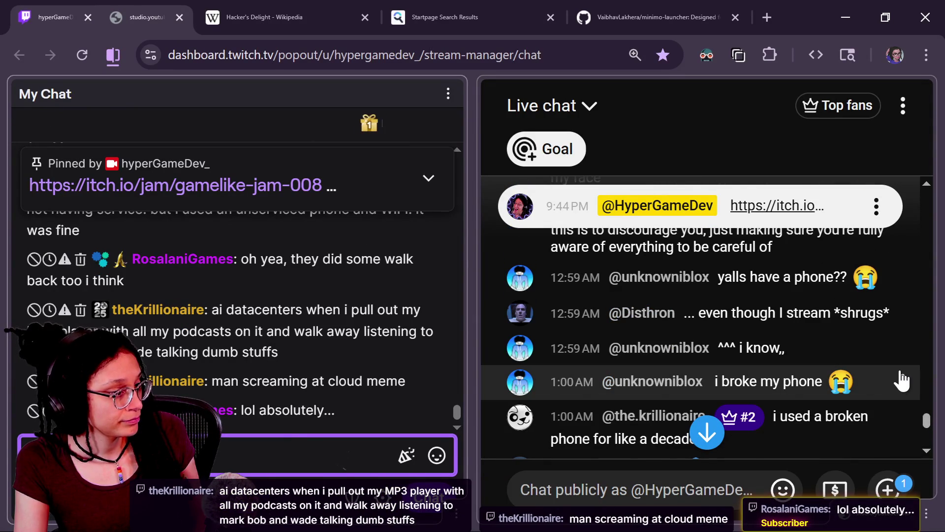
scroll(902, 380, down, 2)
scroll(902, 380, down, 5)
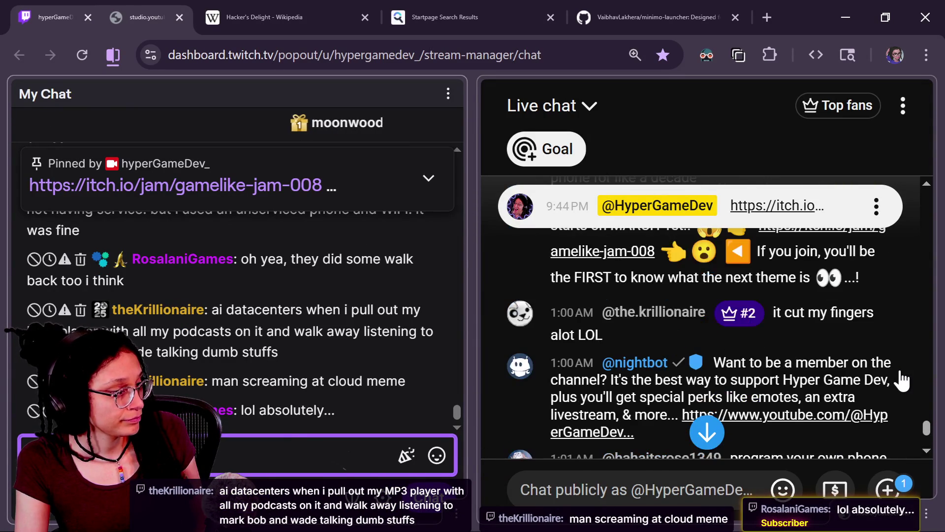
scroll(903, 386, down, 2)
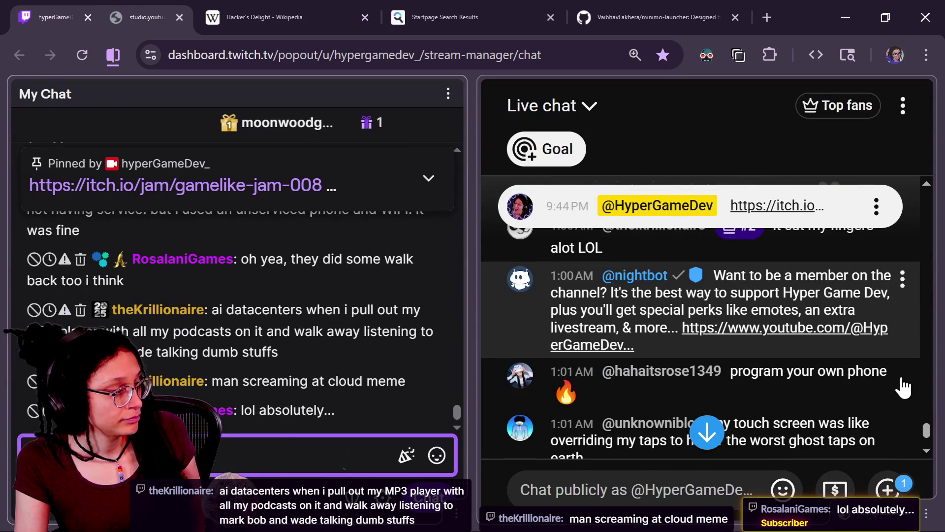
scroll(902, 384, up, 2)
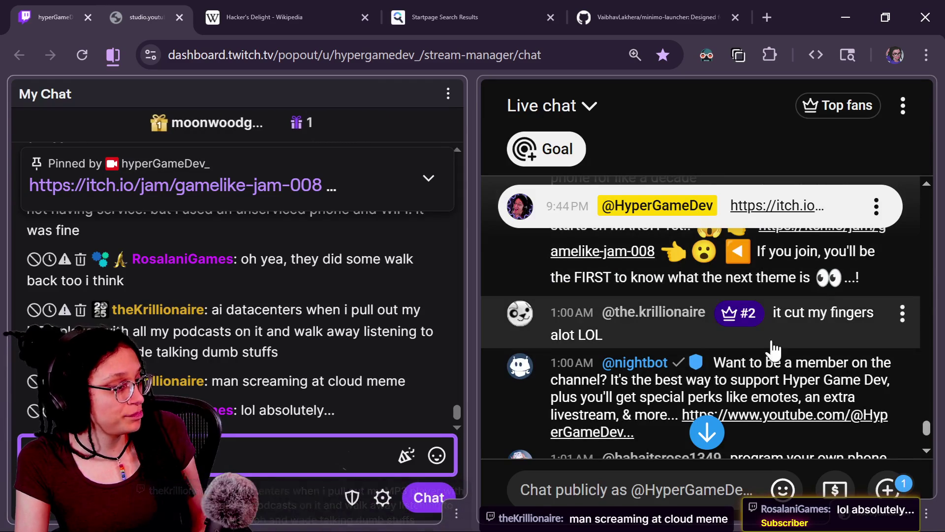
scroll(837, 340, down, 5)
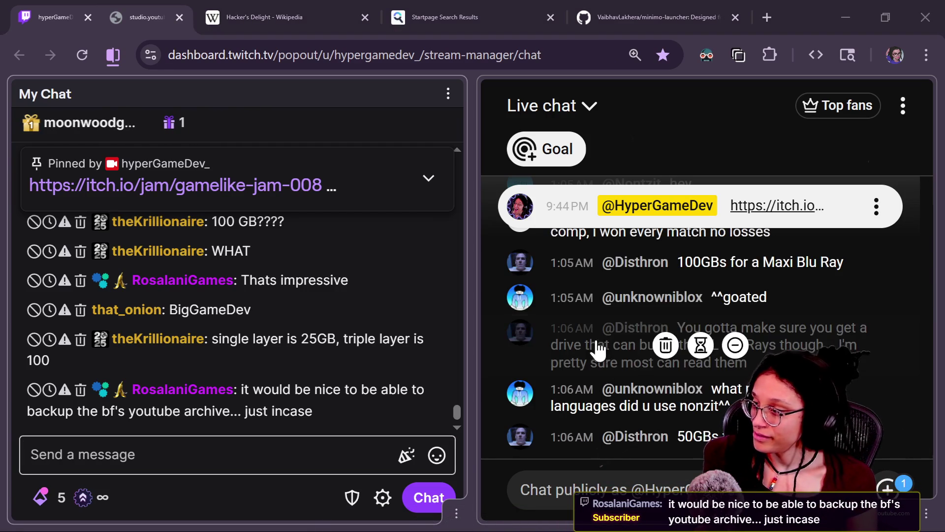
key(alt+Tab)
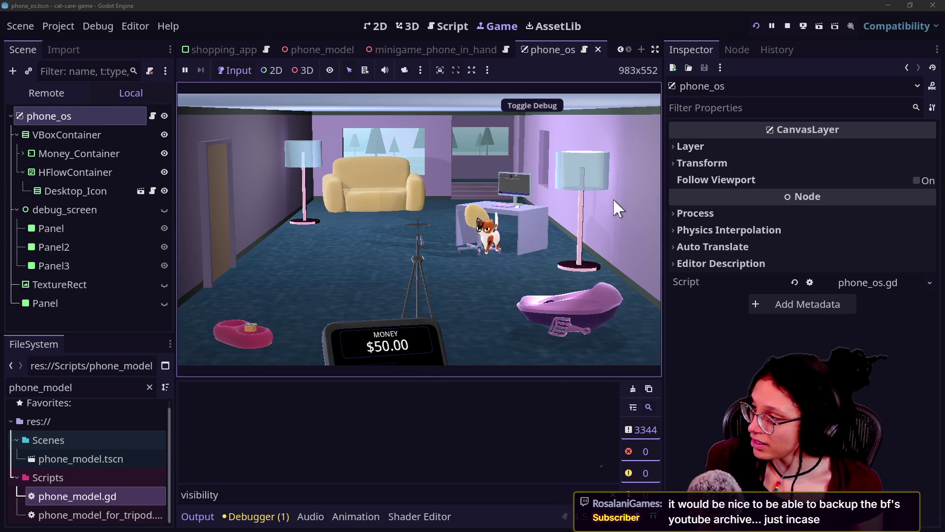
Step: Focus on the cat on the couch, return to the room view, then raise and lower the phone
click(354, 202)
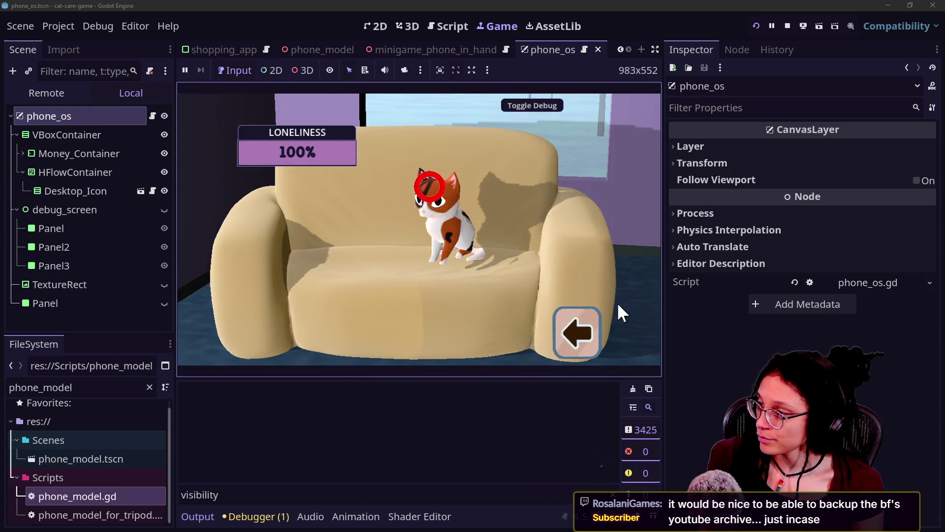
click(575, 321)
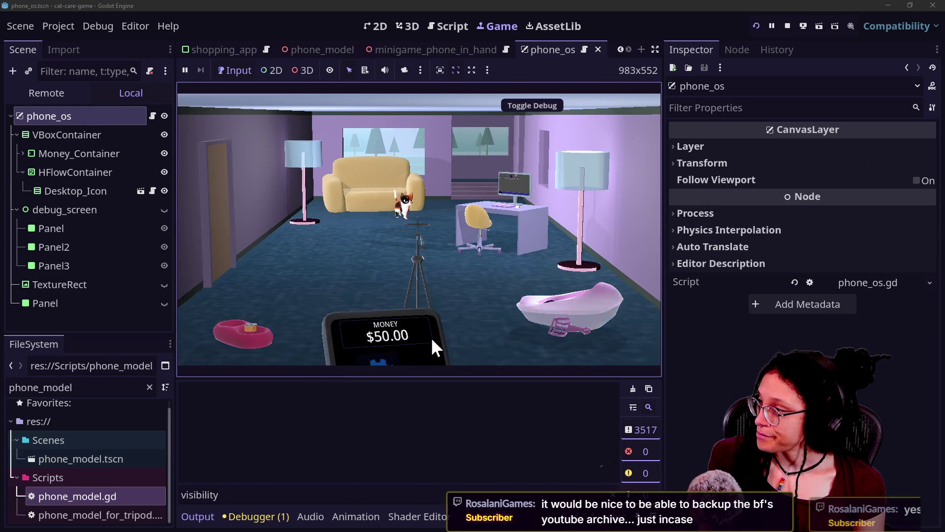
click(435, 334)
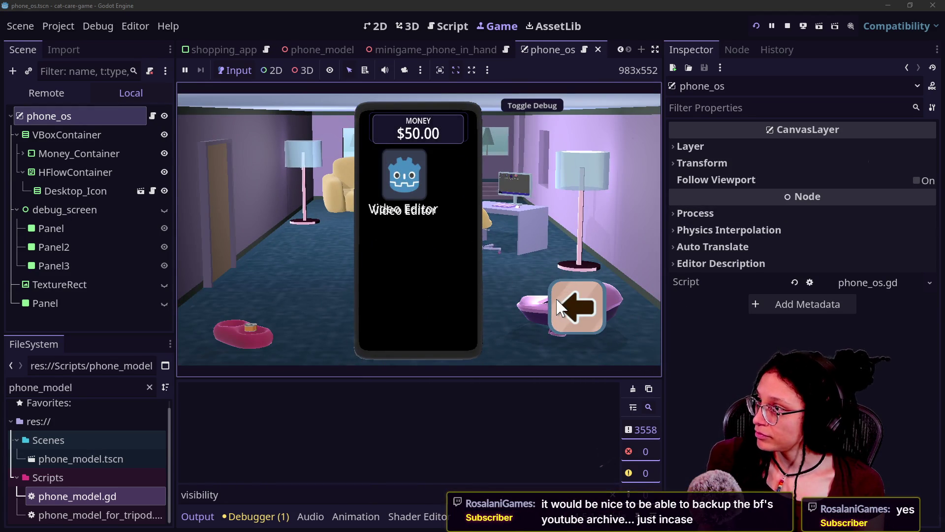
click(557, 308)
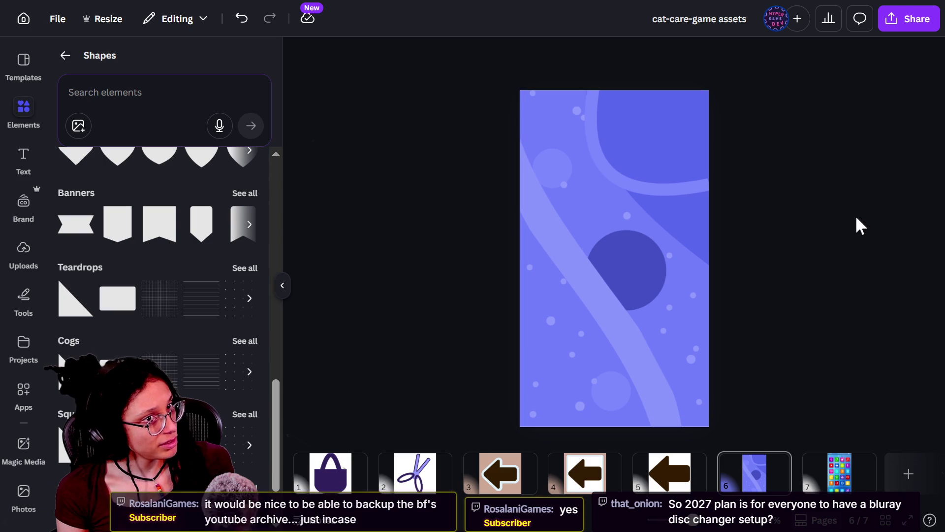
Step: Reshape the curved line by bending it and dragging its endpoints
click(693, 196)
drag(608, 171, 597, 165)
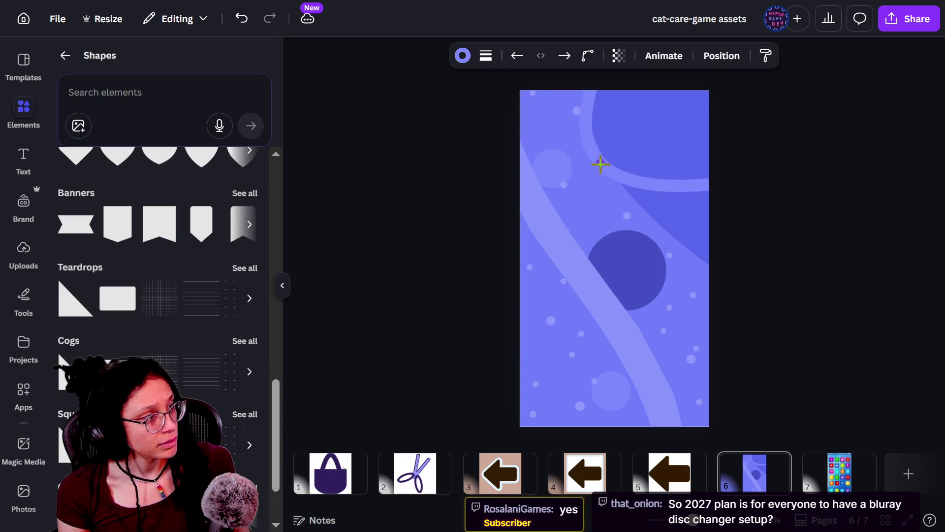
click(753, 193)
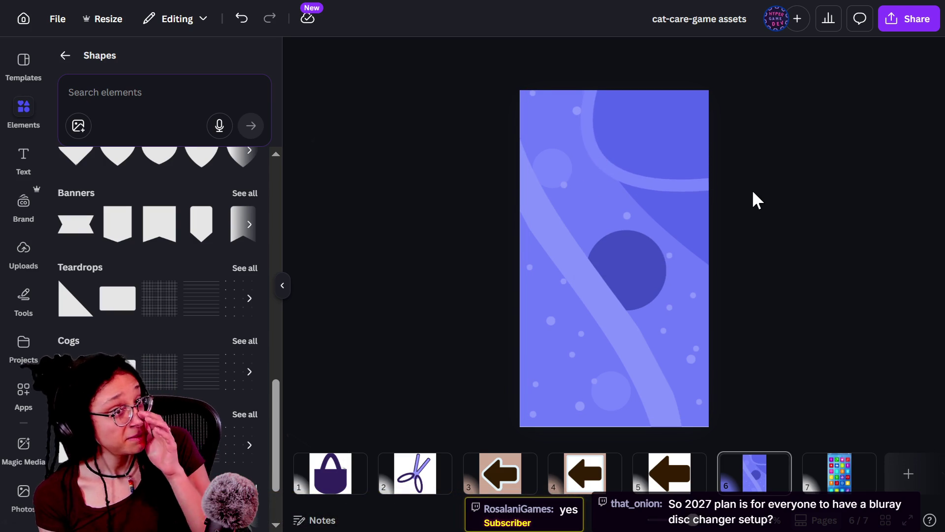
click(631, 185)
drag(601, 209, 651, 192)
mouse_move(661, 151)
mouse_down()
mouse_move(686, 137)
mouse_move(644, 135)
mouse_up()
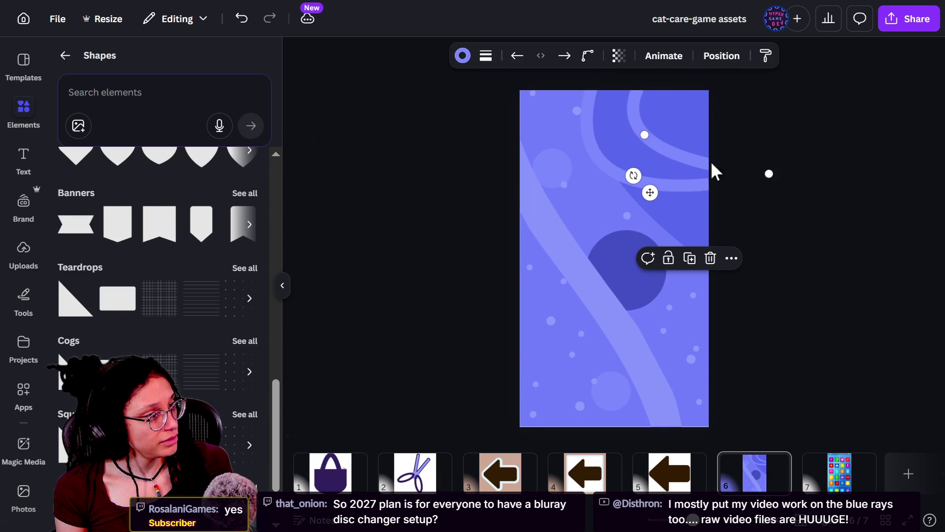
drag(772, 179, 656, 247)
click(782, 167)
click(671, 152)
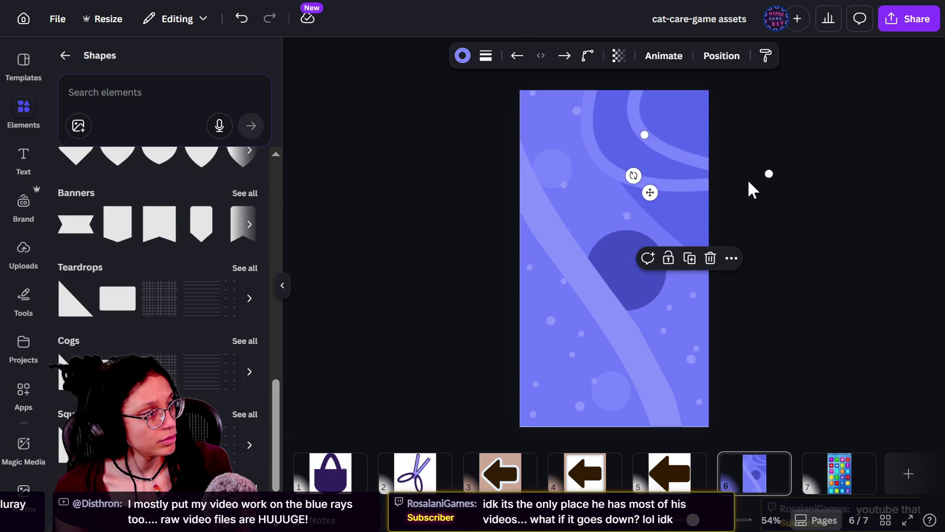
mouse_move(772, 176)
mouse_down()
mouse_move(711, 251)
mouse_move(734, 241)
mouse_move(669, 167)
mouse_move(728, 177)
mouse_up()
Step: Lower the line's stroke weight from 35 to about 18 and move it onto the curved band
click(487, 59)
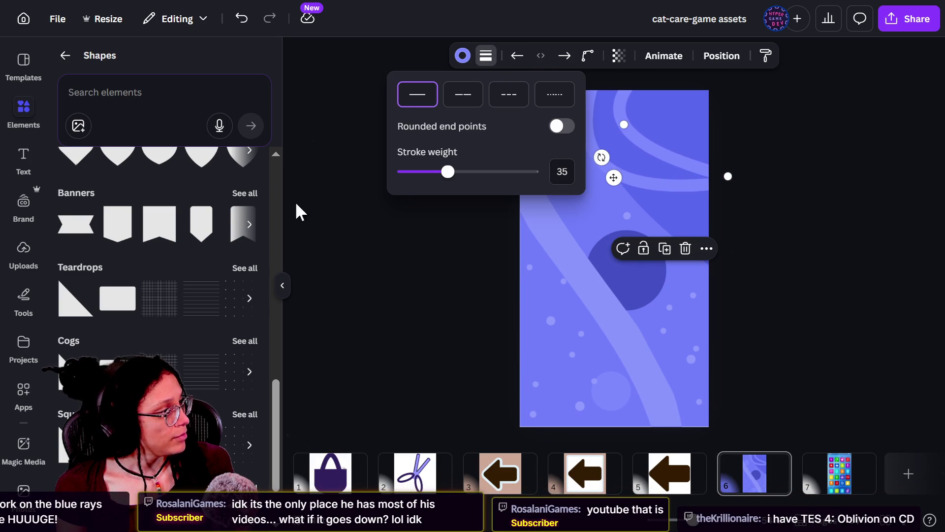
drag(448, 173, 422, 173)
click(431, 219)
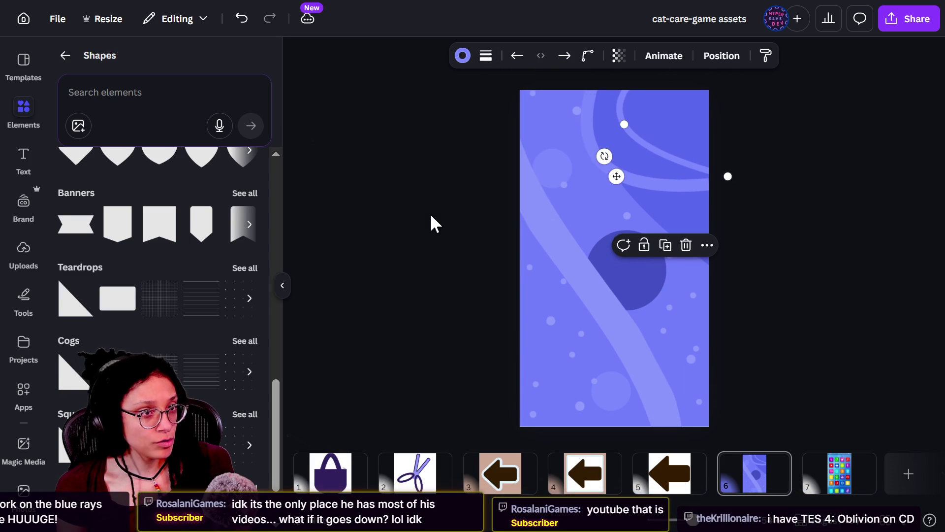
click(619, 126)
mouse_move(620, 120)
mouse_down()
mouse_move(612, 139)
mouse_move(612, 129)
mouse_up()
mouse_move(732, 180)
mouse_down()
mouse_move(730, 148)
mouse_move(612, 126)
mouse_up()
click(612, 144)
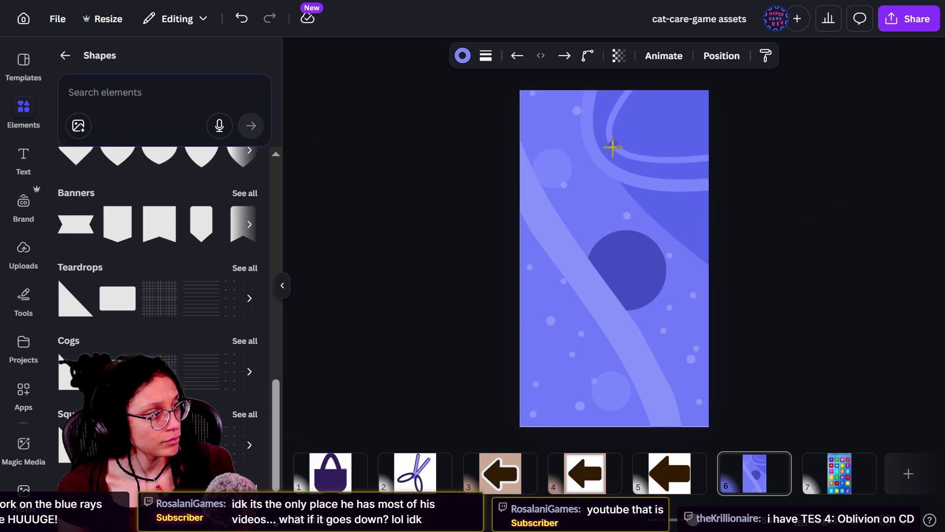
Step: Nudge the thin line's start point down and adjust its endpoint's length and angle
click(691, 147)
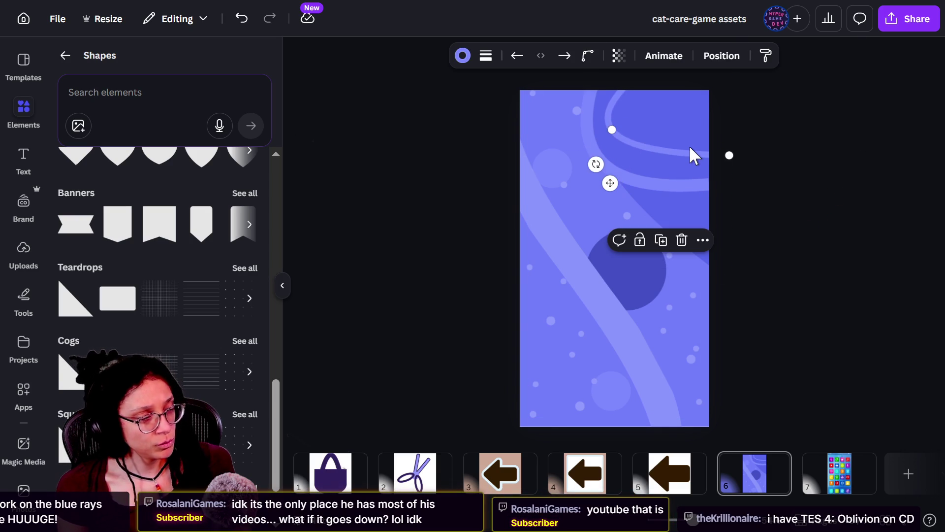
mouse_move(611, 129)
mouse_down()
mouse_move(631, 179)
mouse_move(622, 143)
mouse_up()
mouse_move(611, 183)
mouse_down()
mouse_move(606, 229)
mouse_move(606, 220)
mouse_up()
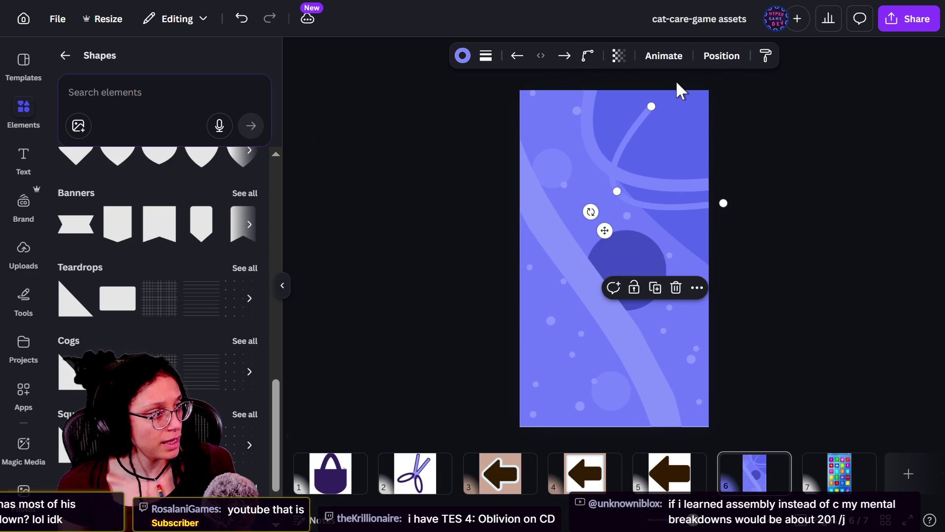
mouse_move(658, 105)
mouse_down()
mouse_move(619, 80)
mouse_move(623, 97)
mouse_up()
Step: Pull the line's top endpoint upward, lengthen its end and bend it along the top arc
click(625, 102)
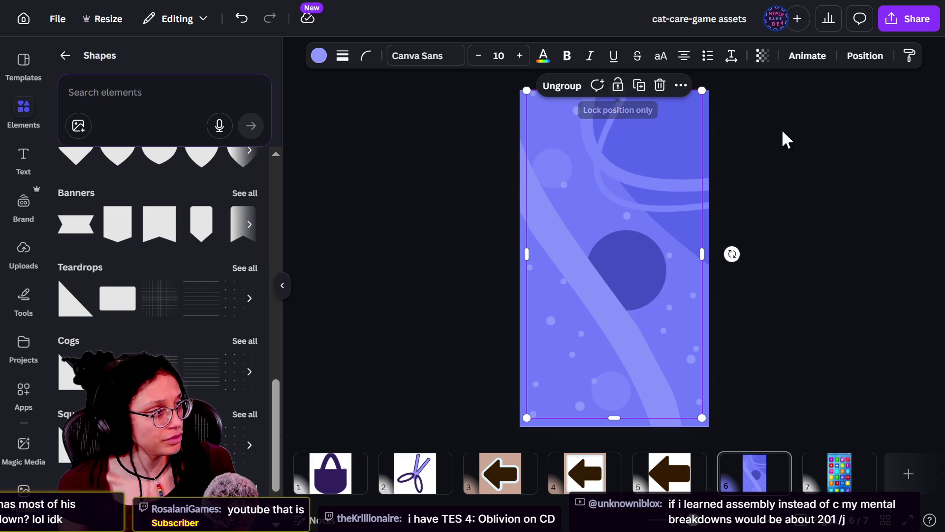
click(786, 145)
click(608, 119)
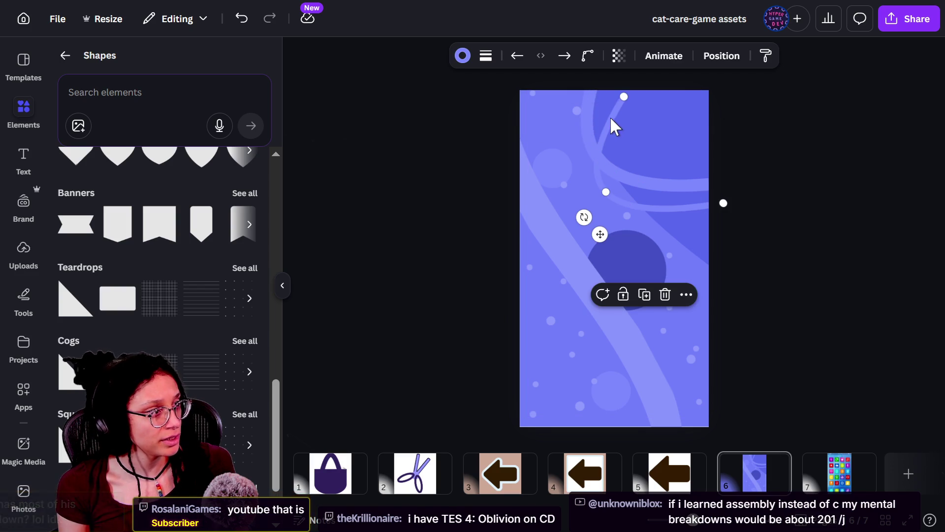
drag(623, 97, 626, 81)
mouse_move(603, 176)
mouse_down()
mouse_move(635, 175)
mouse_move(601, 177)
mouse_move(621, 195)
mouse_move(611, 186)
mouse_up()
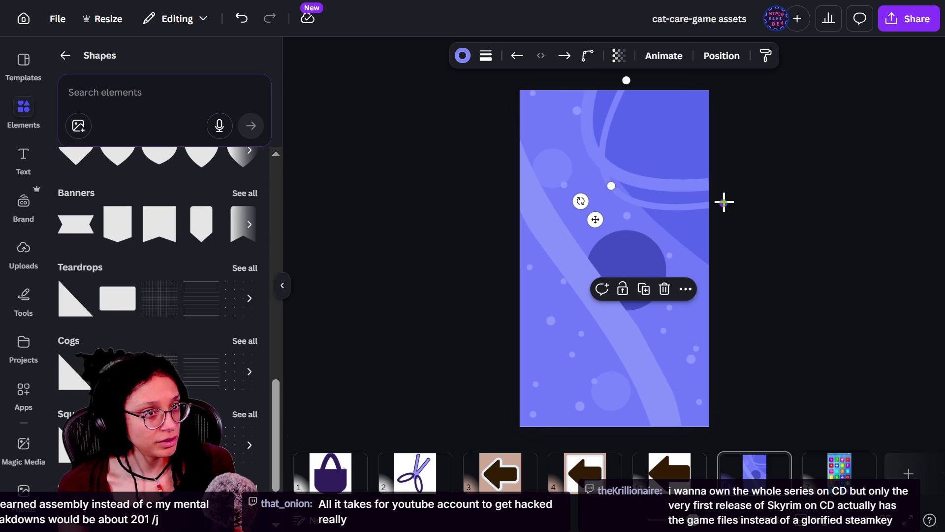
drag(723, 209, 722, 206)
mouse_move(624, 80)
mouse_down()
mouse_move(614, 70)
mouse_move(574, 70)
mouse_move(629, 63)
mouse_move(628, 78)
mouse_move(626, 70)
mouse_up()
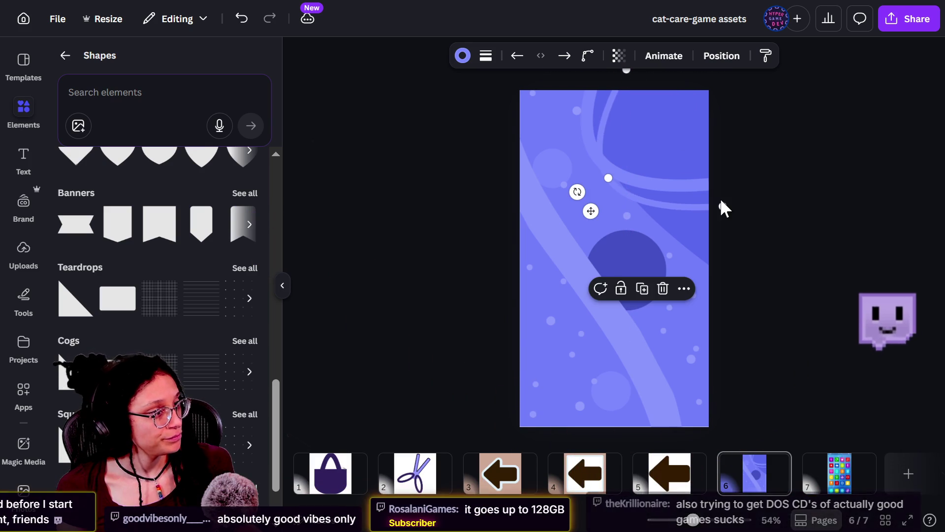
mouse_move(717, 207)
mouse_down()
mouse_move(732, 145)
mouse_move(713, 200)
mouse_move(726, 229)
mouse_move(713, 196)
mouse_move(717, 208)
mouse_up()
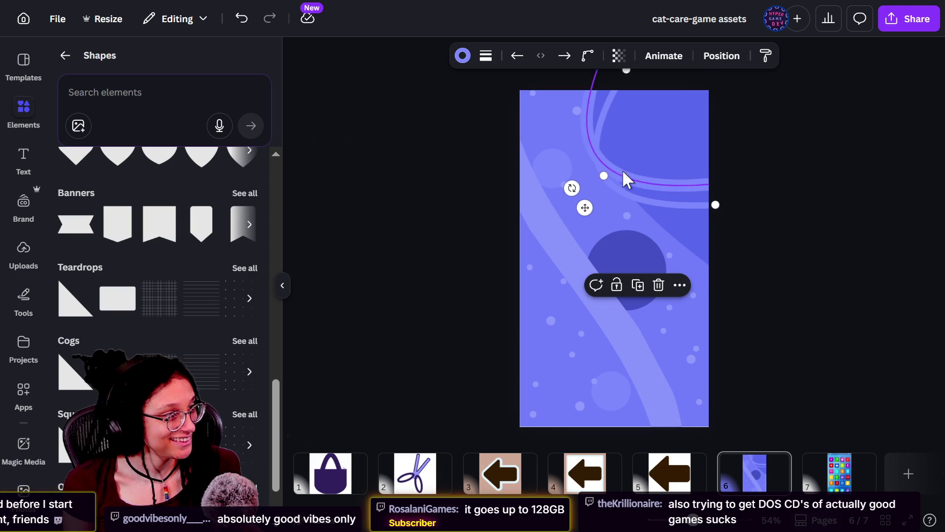
mouse_move(604, 179)
mouse_down()
mouse_move(618, 179)
mouse_move(609, 163)
mouse_move(627, 205)
mouse_move(635, 196)
mouse_move(627, 189)
mouse_up()
Step: Reposition the curve's endpoint and pull its bend up and left
click(766, 194)
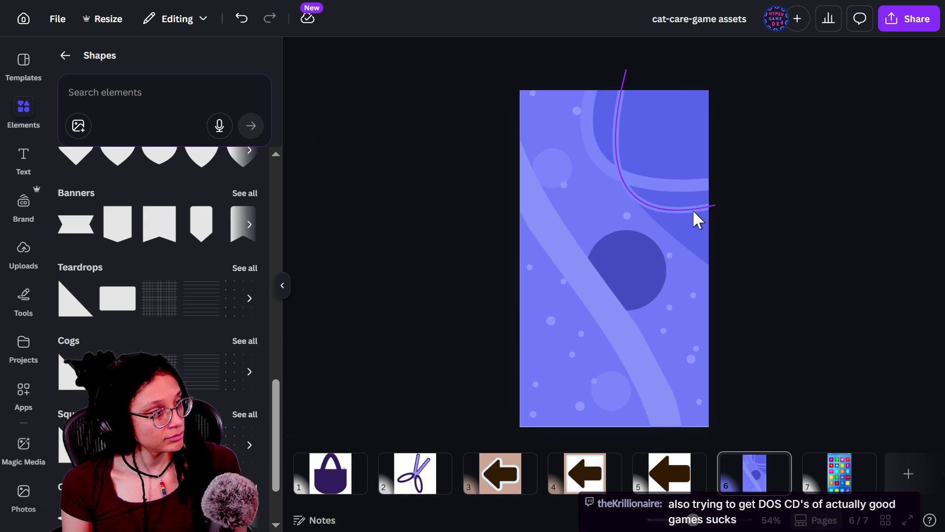
click(702, 208)
mouse_move(720, 204)
mouse_down()
mouse_move(719, 219)
mouse_move(720, 208)
mouse_up()
click(769, 232)
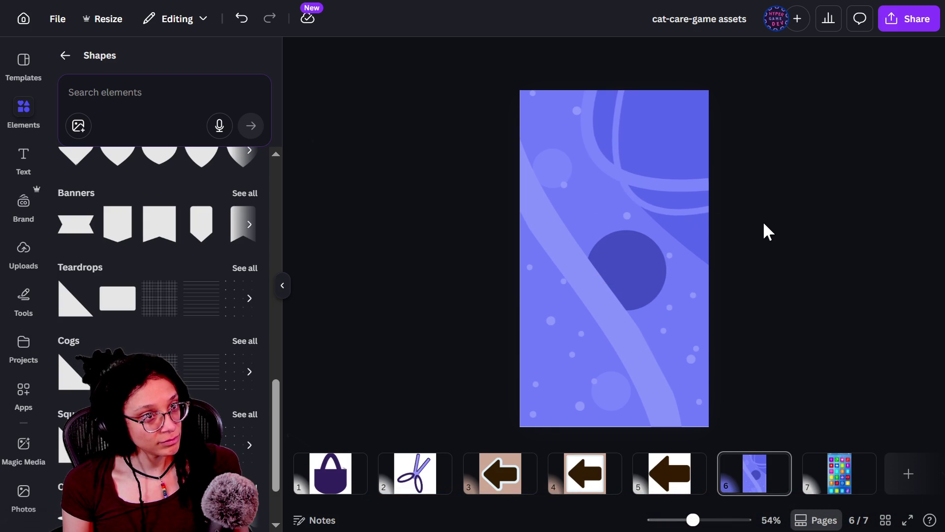
click(703, 212)
drag(625, 190, 635, 185)
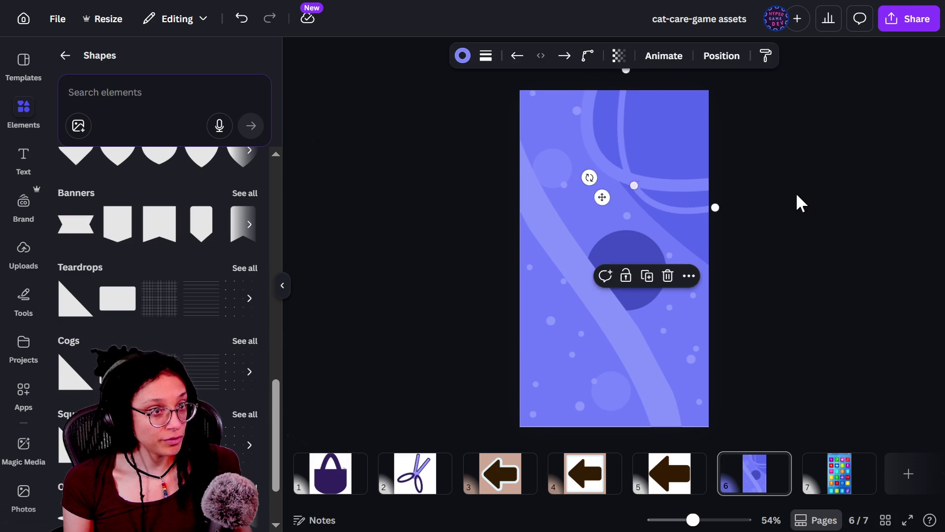
click(767, 202)
Step: Extend the curve's right end down-right and nudge the whole curve into position
click(660, 213)
drag(715, 207, 722, 221)
click(751, 258)
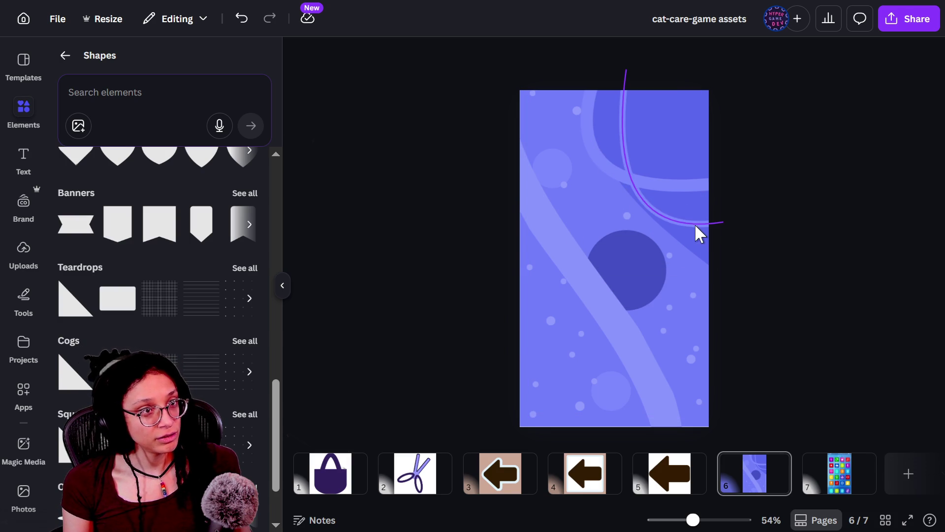
click(682, 224)
drag(637, 192, 647, 196)
mouse_move(719, 224)
mouse_down()
mouse_move(751, 236)
mouse_move(748, 270)
mouse_move(749, 258)
mouse_up()
drag(658, 216, 657, 190)
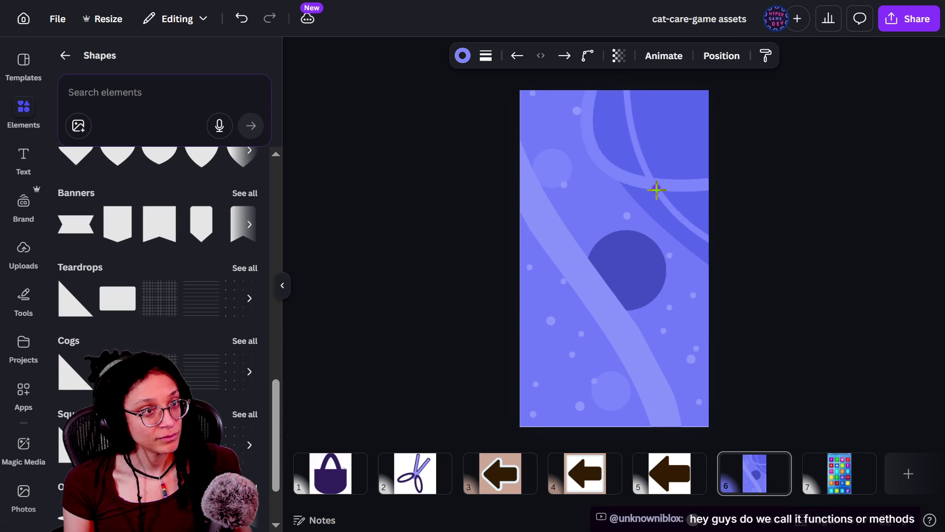
Step: Drop the curve in place, clear the accidental group selection, and reselect only the purple curve
click(760, 202)
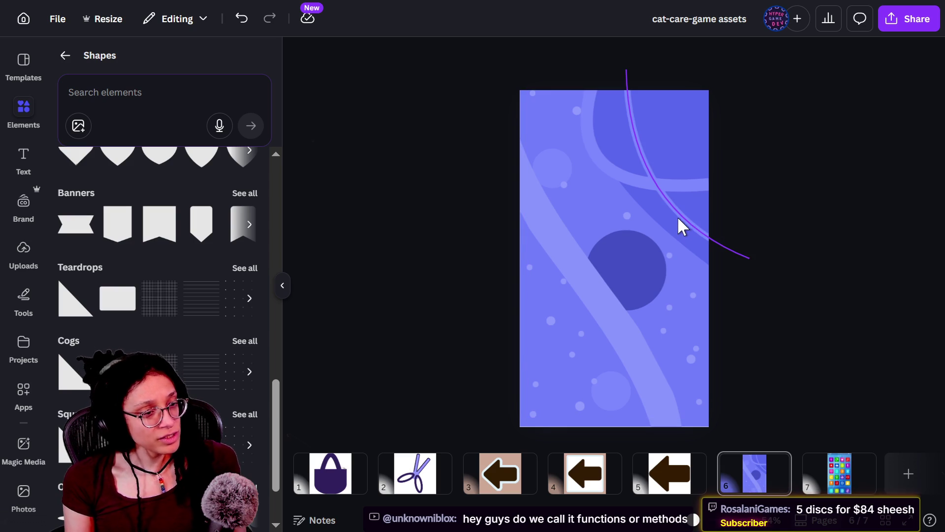
click(681, 218)
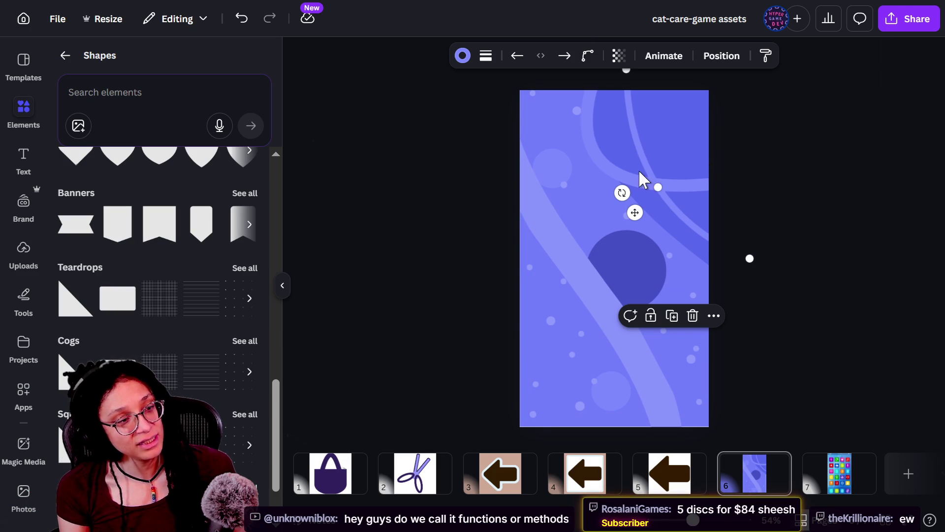
shift+click(635, 188)
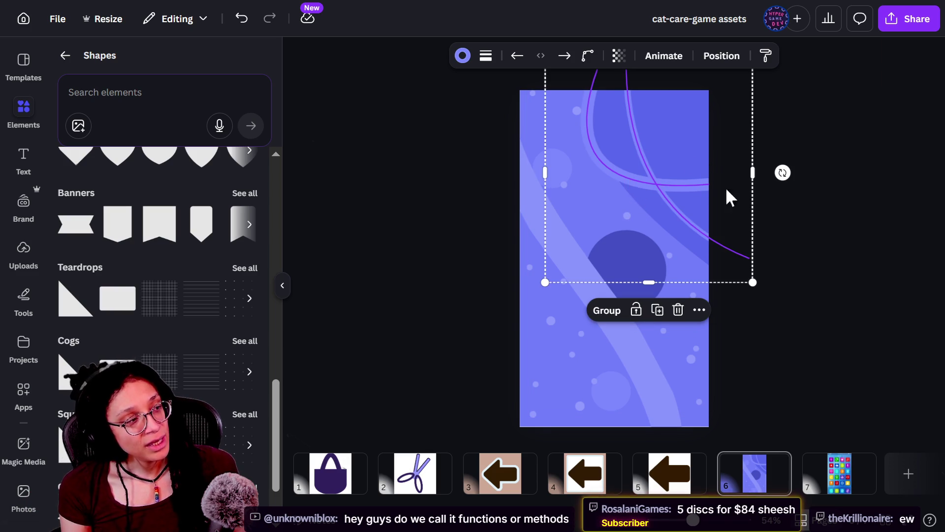
click(867, 207)
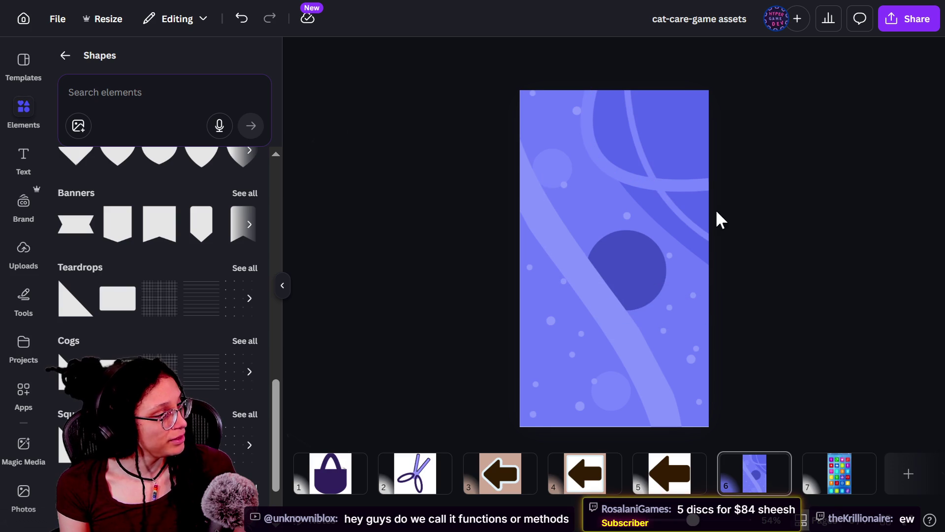
click(679, 211)
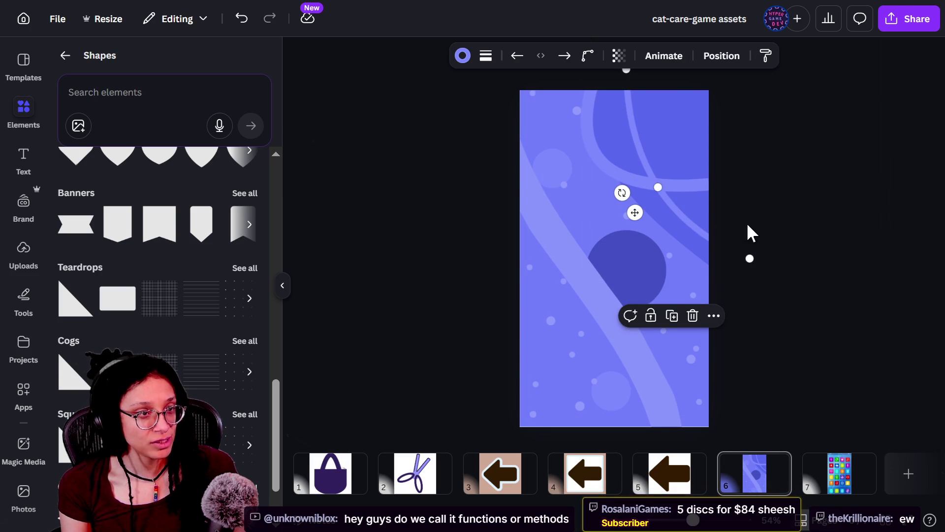
click(774, 225)
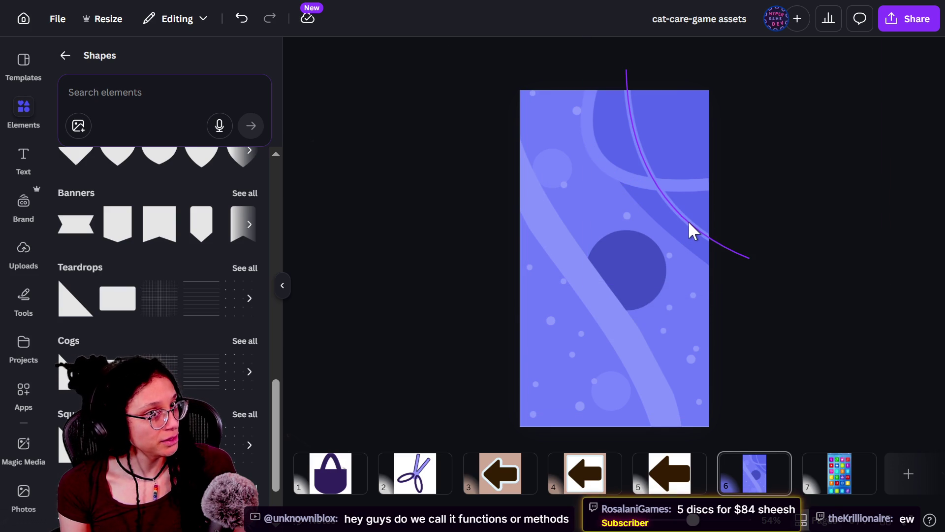
click(692, 230)
Step: Move the curve to the lower-left and recolour its stroke a muted dark blue
drag(694, 232, 588, 413)
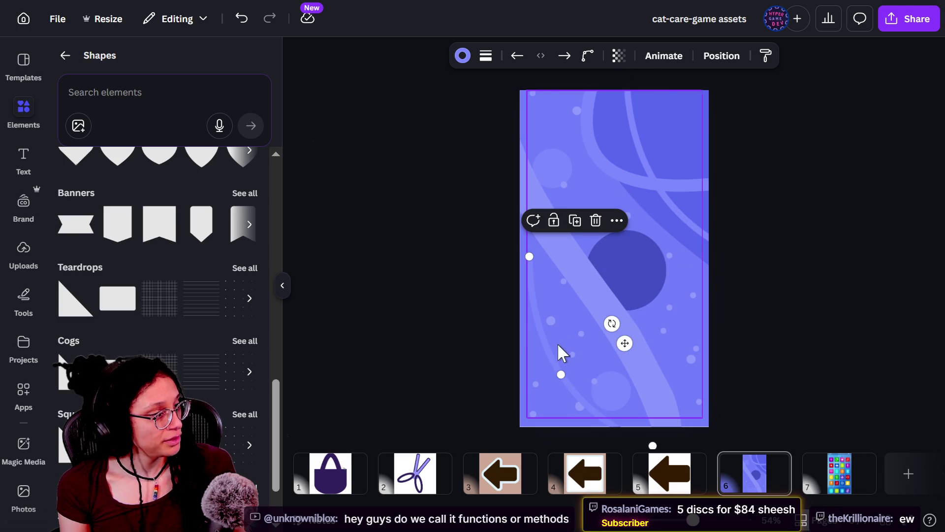
mouse_move(612, 323)
mouse_down()
mouse_move(631, 312)
mouse_move(570, 376)
mouse_move(600, 374)
mouse_move(584, 375)
mouse_move(623, 347)
mouse_up()
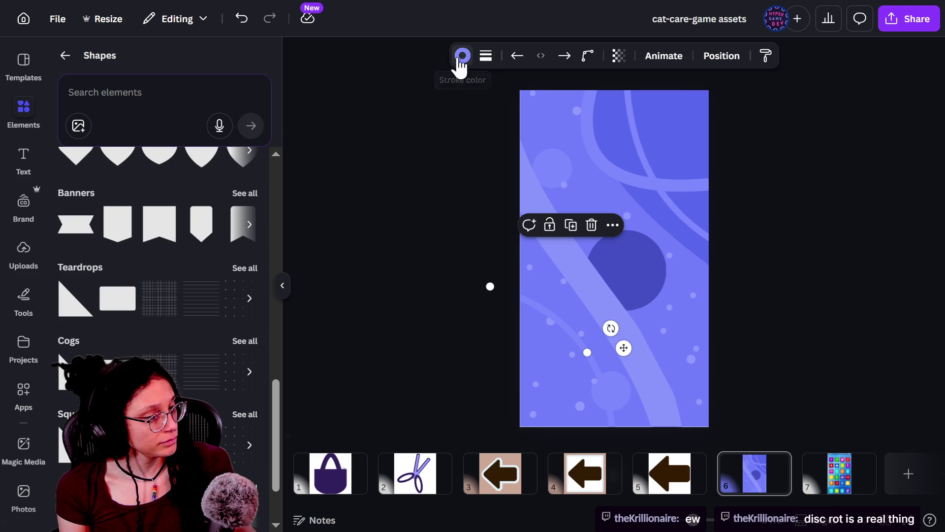
click(463, 55)
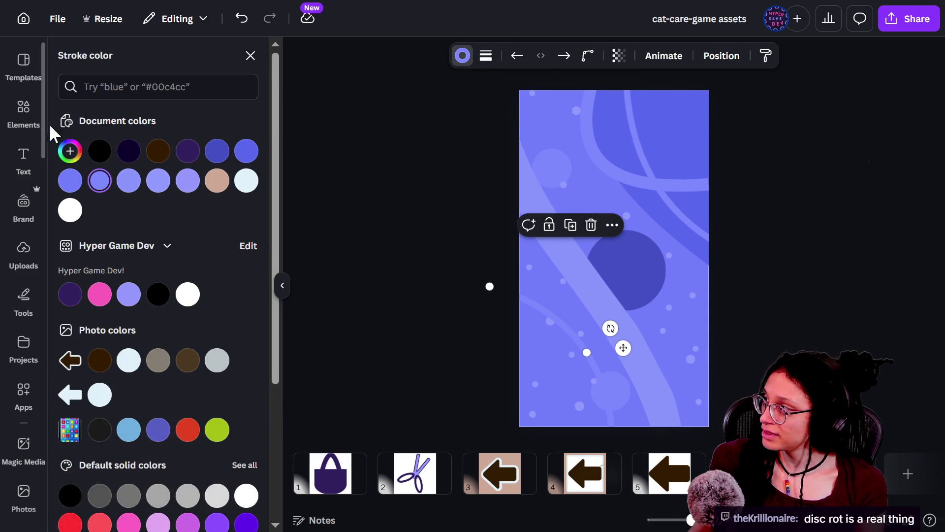
click(70, 151)
mouse_move(187, 256)
mouse_down()
mouse_move(213, 236)
mouse_move(180, 207)
mouse_move(201, 209)
mouse_up()
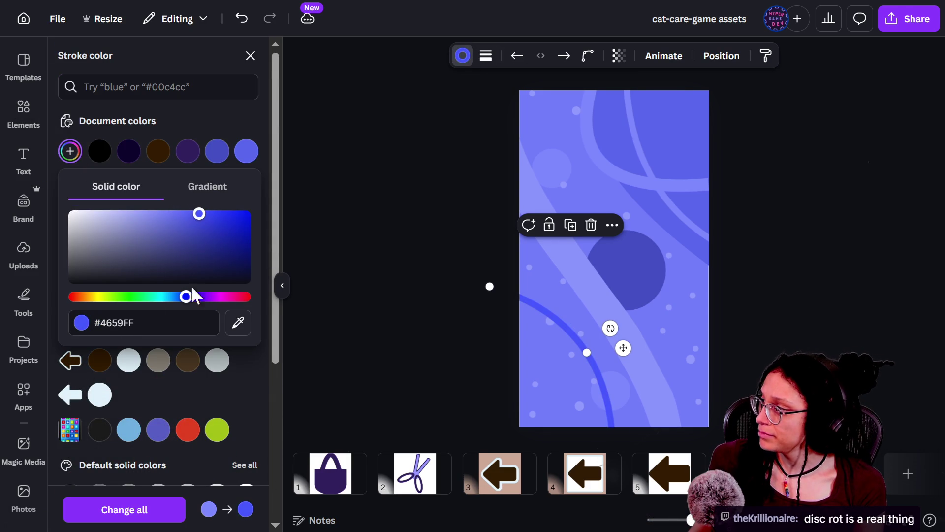
drag(186, 296, 192, 296)
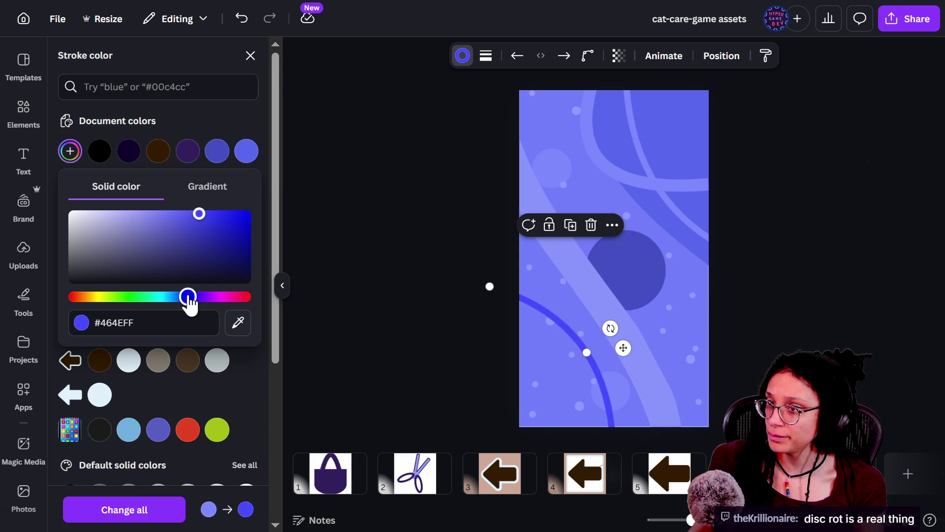
click(195, 119)
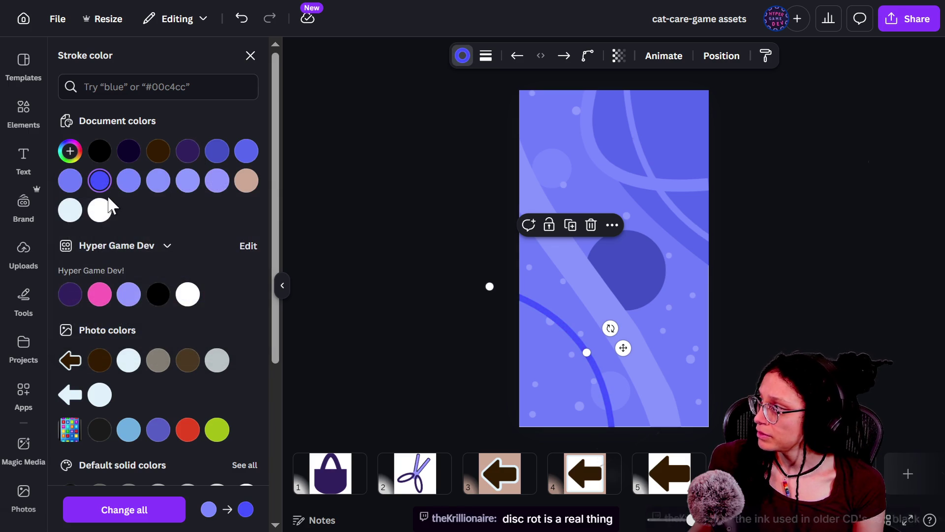
click(72, 190)
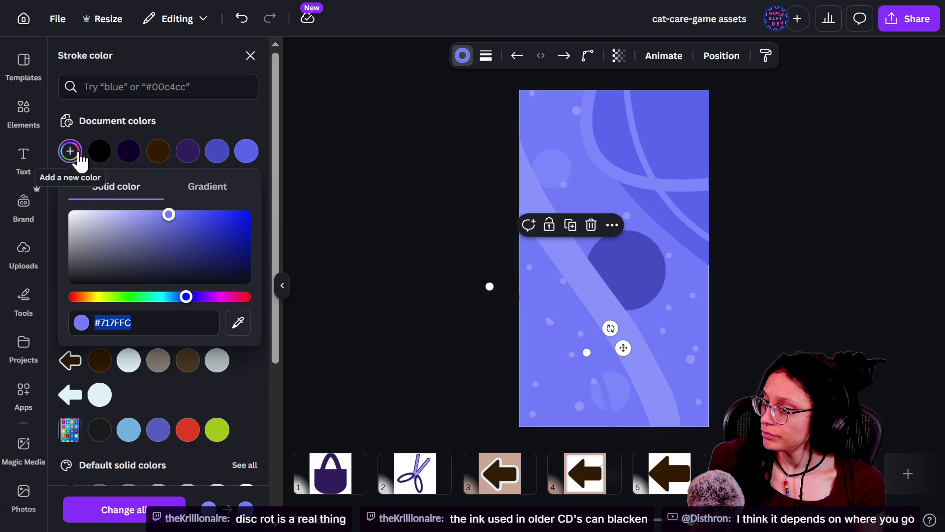
mouse_move(170, 217)
mouse_down()
mouse_move(173, 226)
mouse_move(152, 217)
mouse_move(178, 225)
mouse_up()
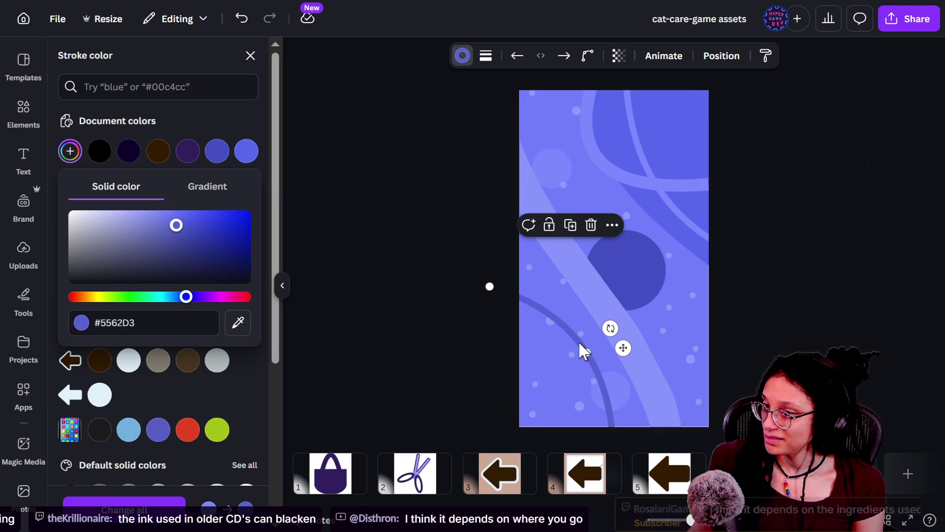
Step: Reposition the recoloured curve, adjust its endpoint, then deselect it
mouse_move(566, 325)
mouse_down()
mouse_move(565, 334)
mouse_move(567, 326)
mouse_up()
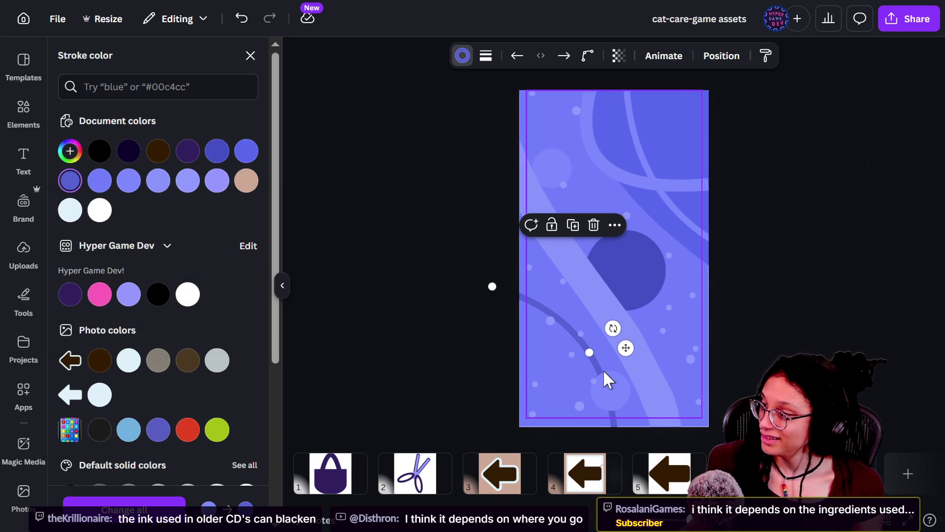
mouse_move(591, 353)
mouse_down()
mouse_move(554, 355)
mouse_move(569, 327)
mouse_move(593, 318)
mouse_move(616, 336)
mouse_move(598, 347)
mouse_up()
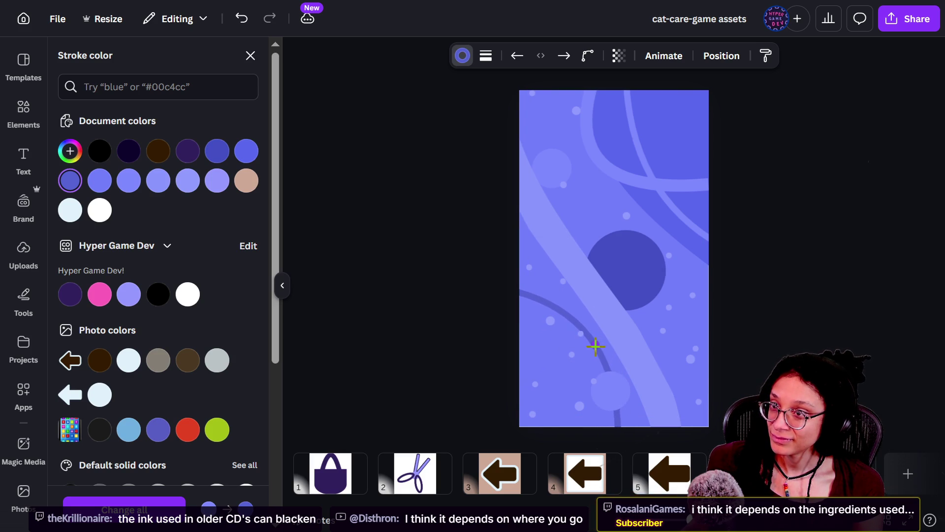
click(438, 249)
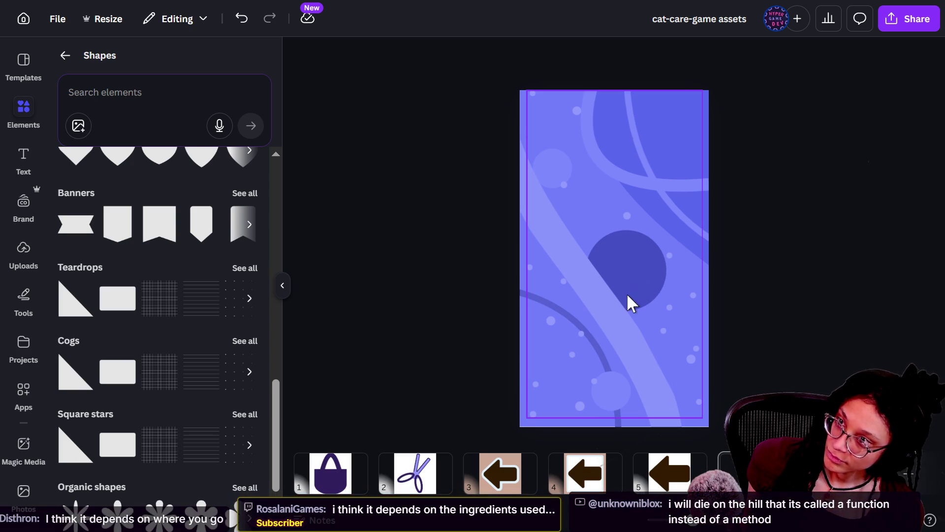
click(643, 270)
Step: Select the central circle and experiment with a custom fill colour
click(643, 270)
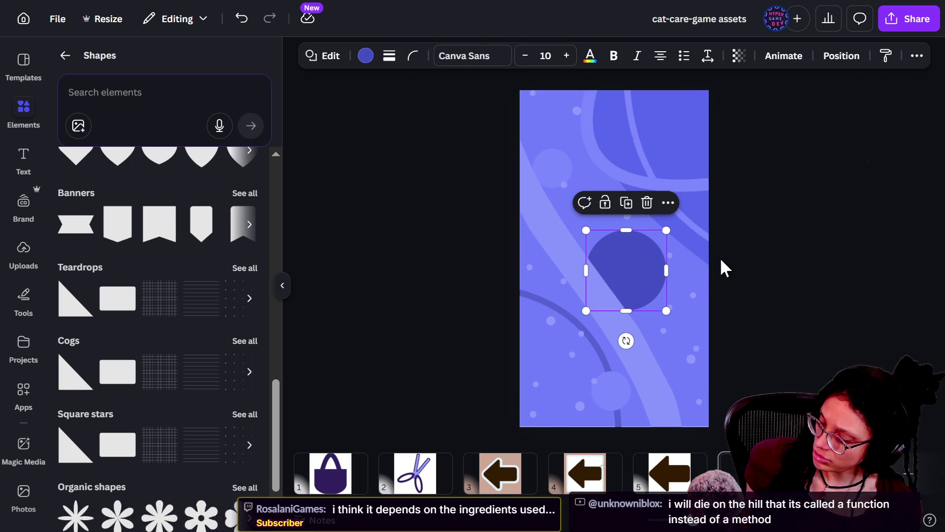
click(793, 279)
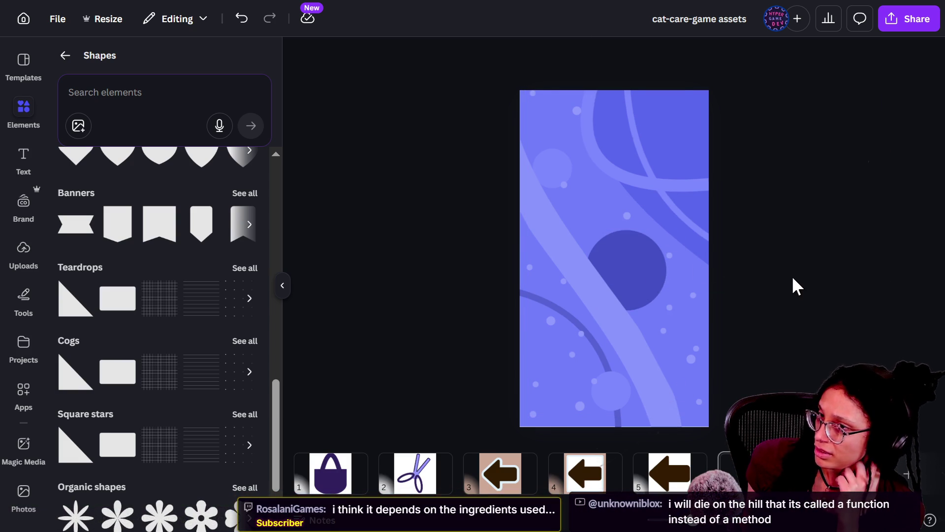
click(645, 253)
click(645, 253)
click(644, 245)
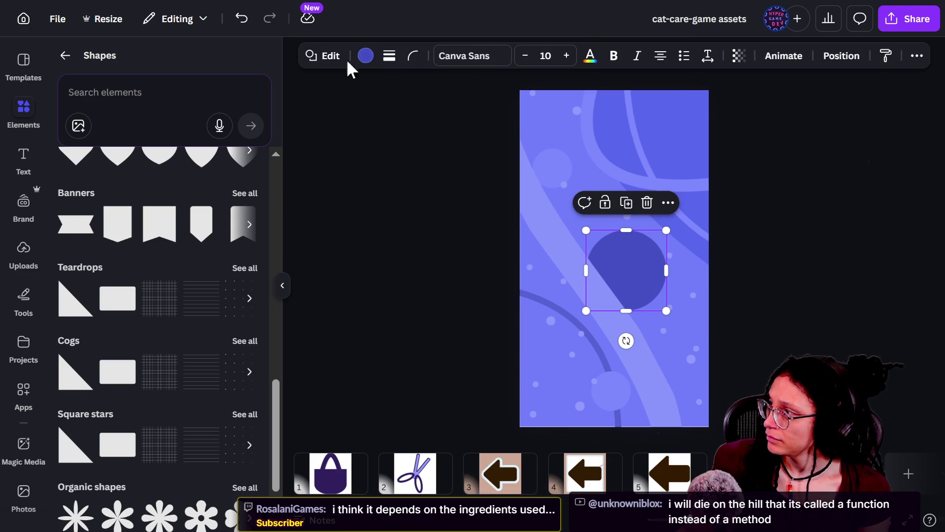
click(365, 56)
click(70, 150)
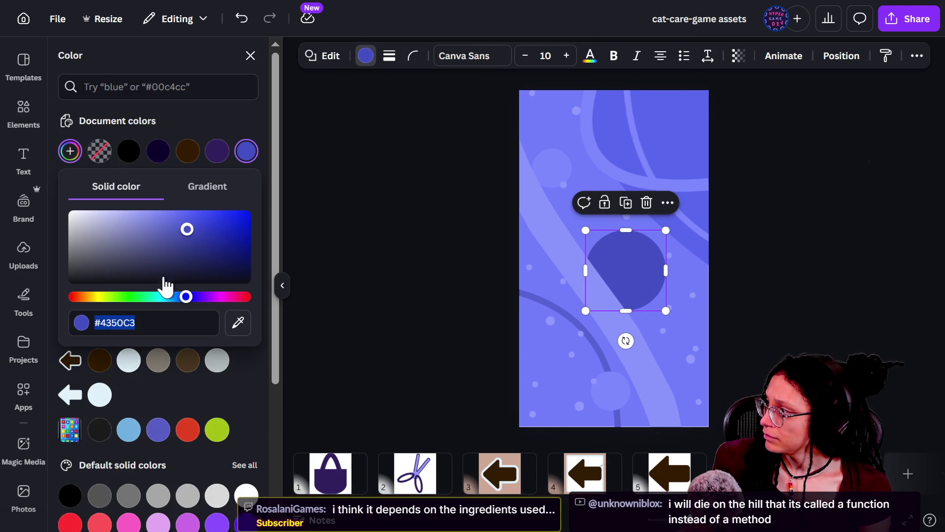
drag(194, 226, 174, 220)
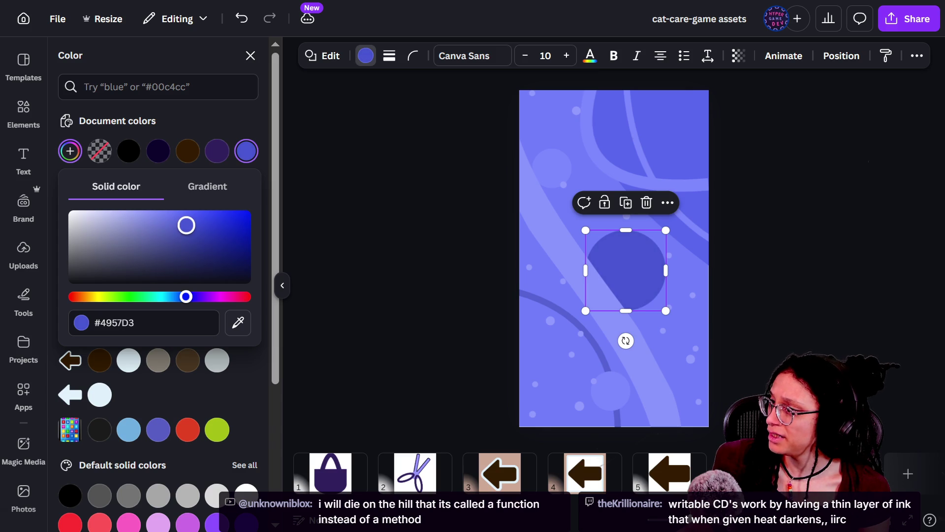
drag(181, 224, 178, 231)
key(Escape)
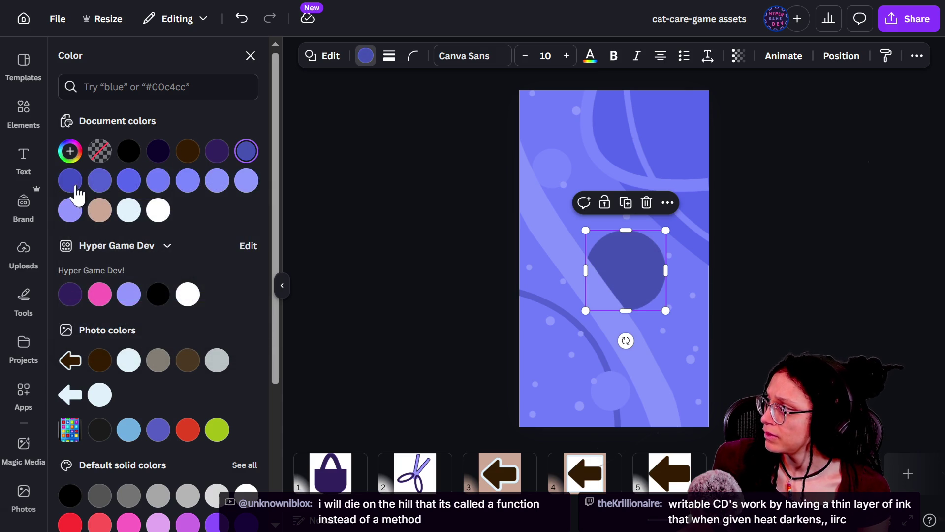
Step: Recolour the circle Vivid blue, then darken it to #4C56AE with the custom picker
click(97, 186)
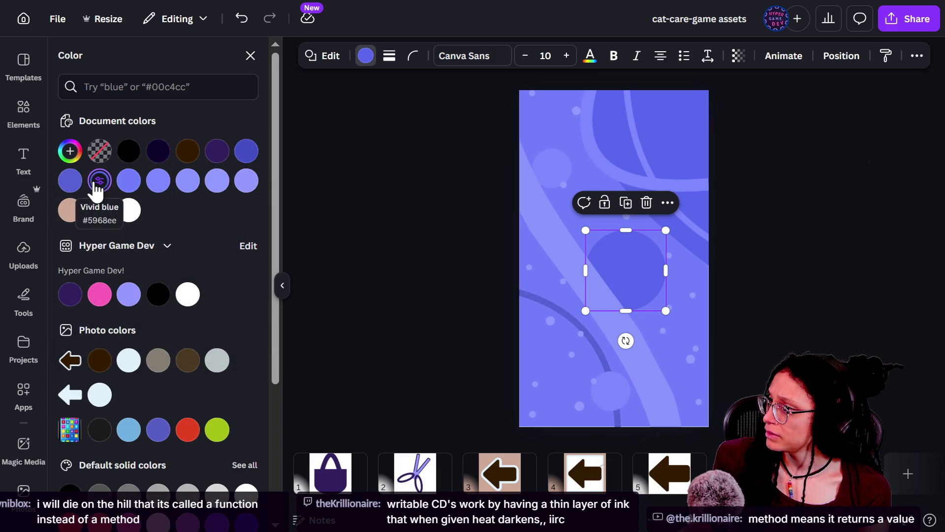
click(71, 152)
drag(164, 228, 186, 224)
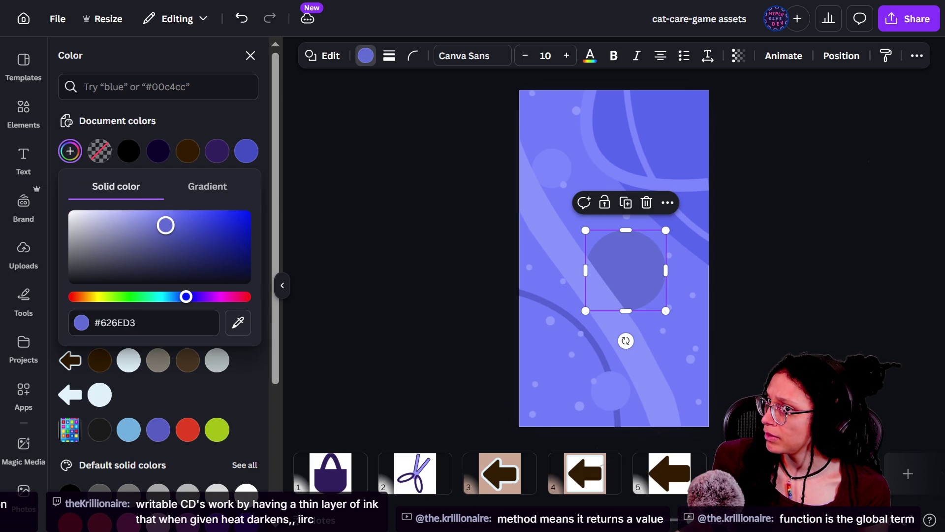
drag(165, 225, 171, 234)
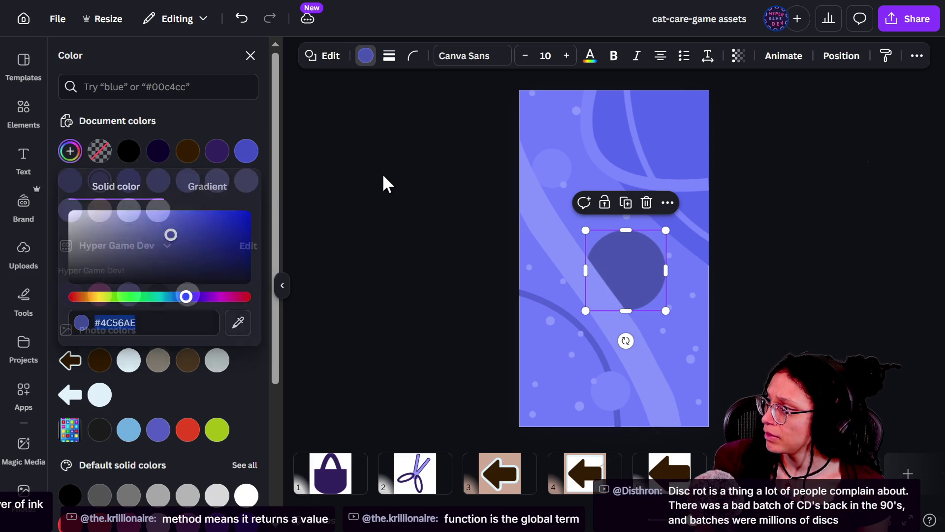
click(382, 173)
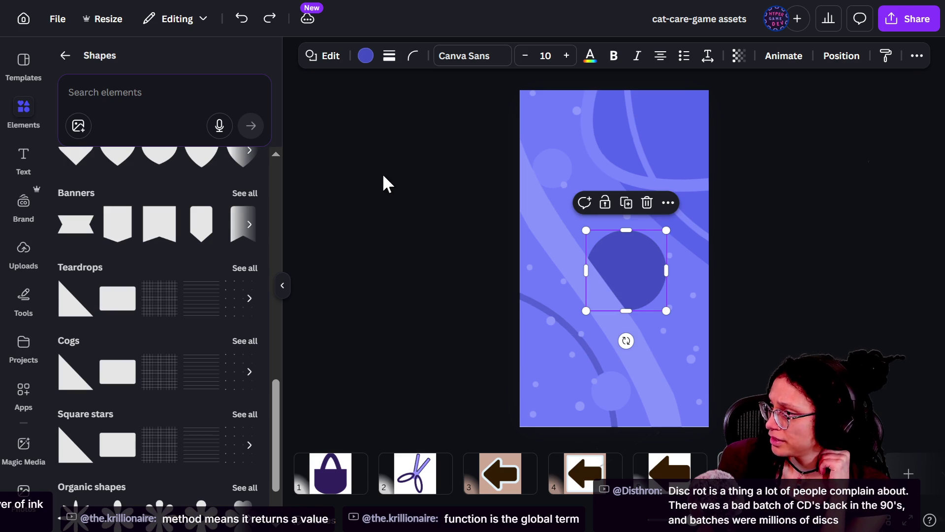
click(383, 176)
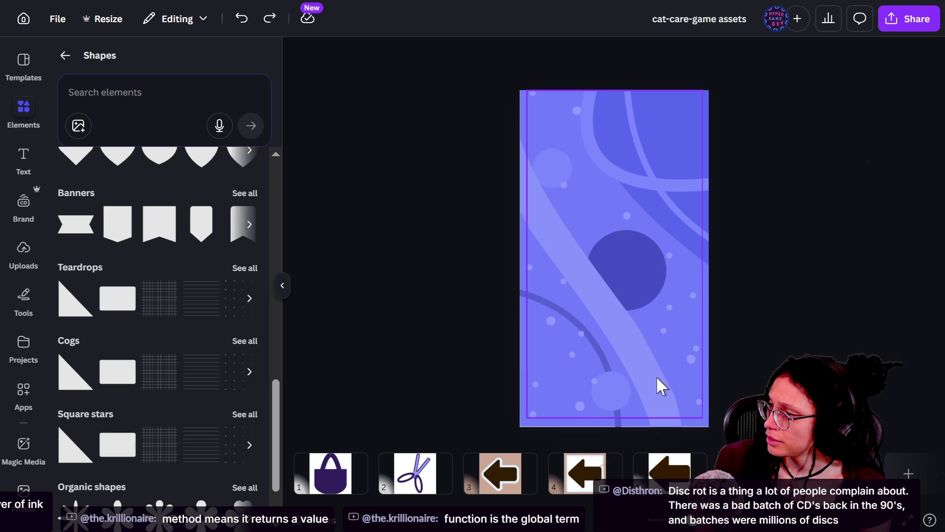
Step: Select the dark arc inside the background group, rotate it over the circle and stretch its end to the edge
click(547, 314)
click(550, 313)
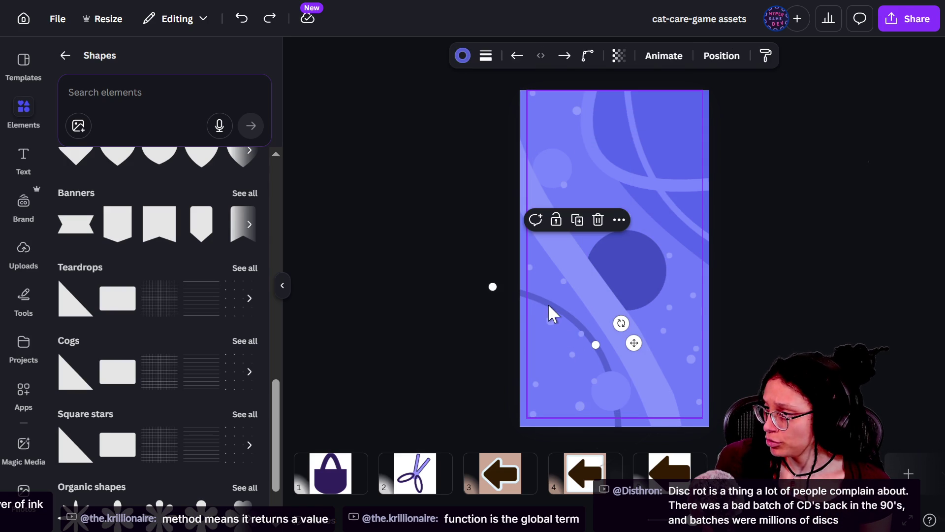
mouse_move(608, 319)
mouse_down()
mouse_move(584, 406)
mouse_move(584, 382)
mouse_move(560, 337)
mouse_move(554, 366)
mouse_up()
mouse_move(642, 372)
mouse_down()
mouse_move(677, 309)
mouse_move(672, 295)
mouse_up()
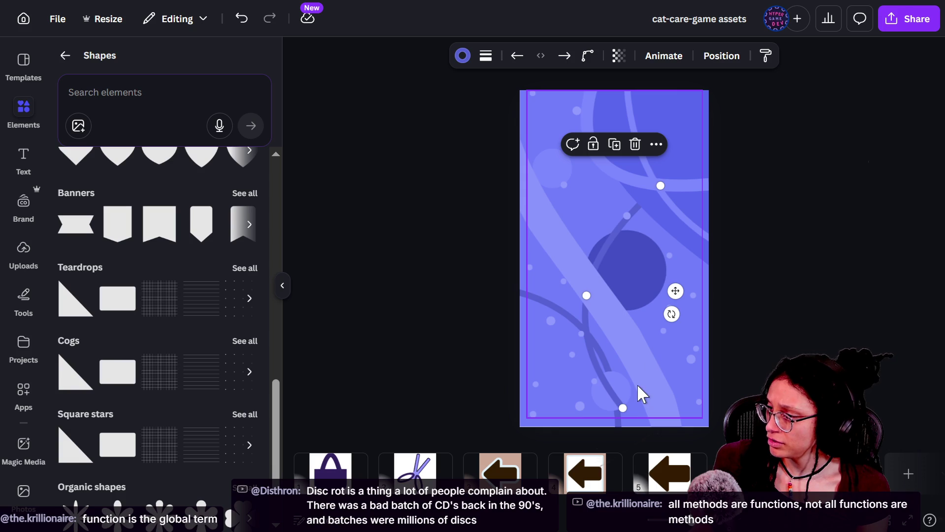
mouse_move(623, 407)
mouse_down()
mouse_move(659, 401)
mouse_move(721, 438)
mouse_move(711, 433)
mouse_move(725, 359)
mouse_move(708, 393)
mouse_move(722, 403)
mouse_move(718, 417)
mouse_up()
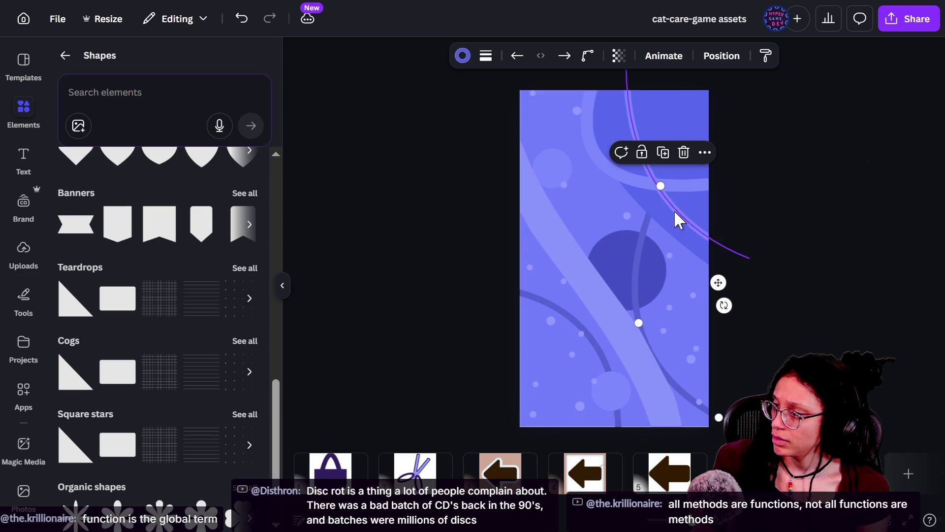
Step: Set the line's stroke colour to pale lavender #9AA4FC
click(463, 56)
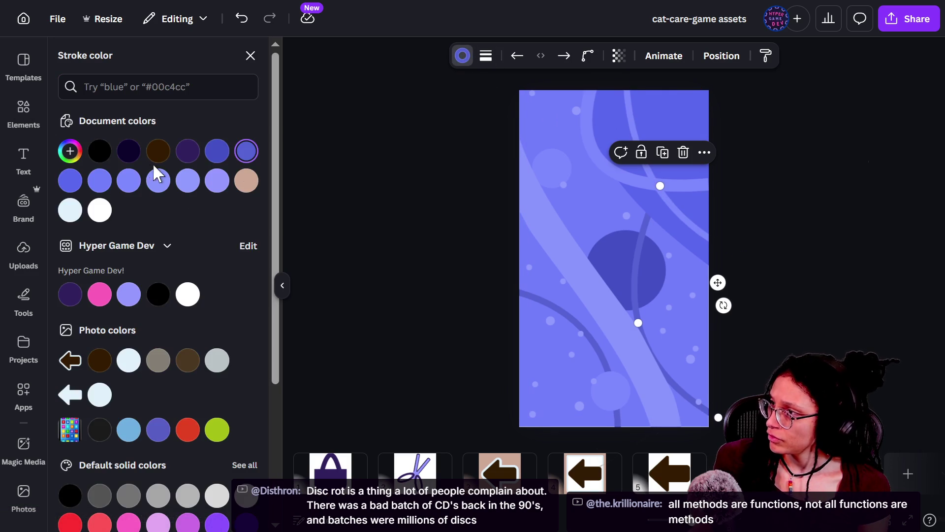
click(70, 151)
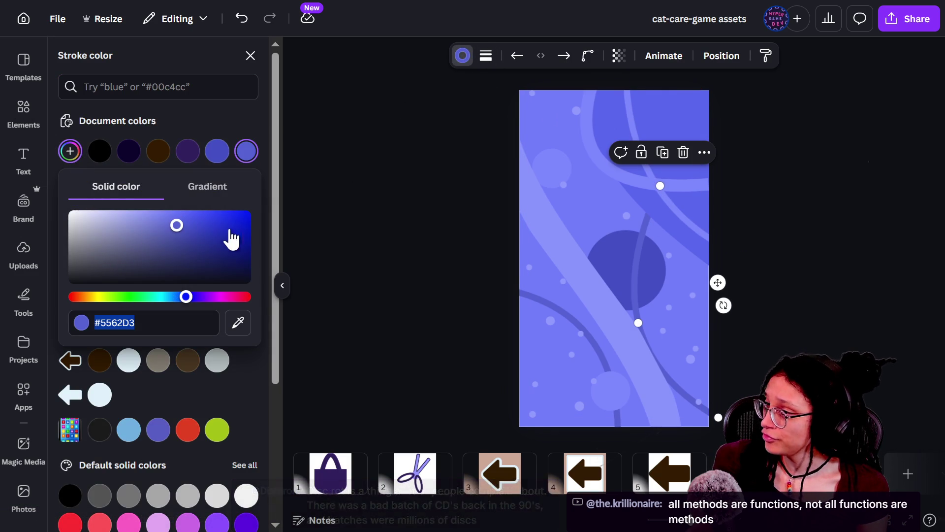
drag(177, 228, 154, 214)
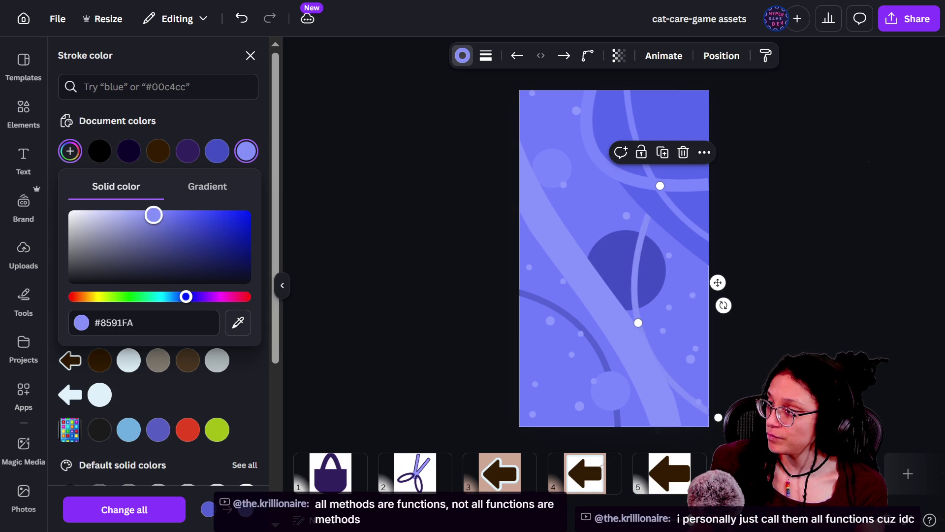
drag(154, 219, 138, 215)
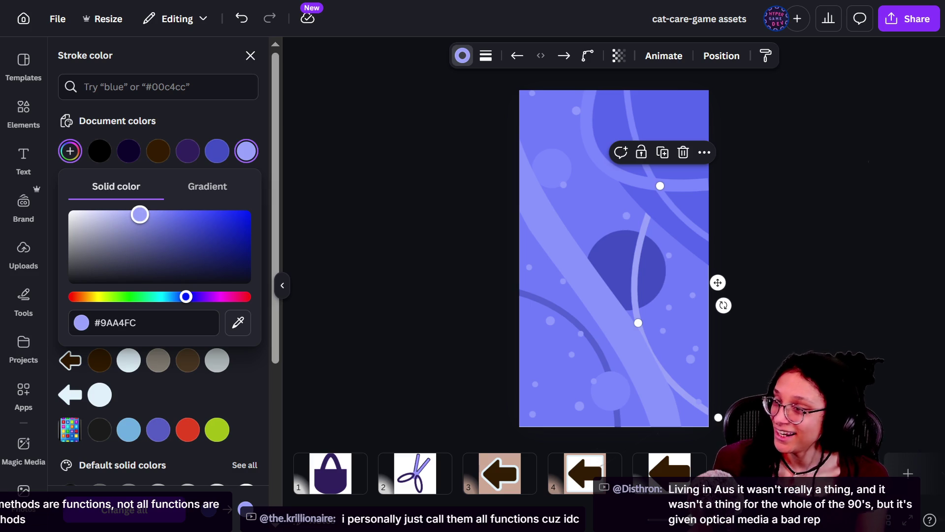
Step: Reduce the stroke weight to 11 and drag the line's ends up and to the right
click(486, 56)
drag(425, 172, 417, 180)
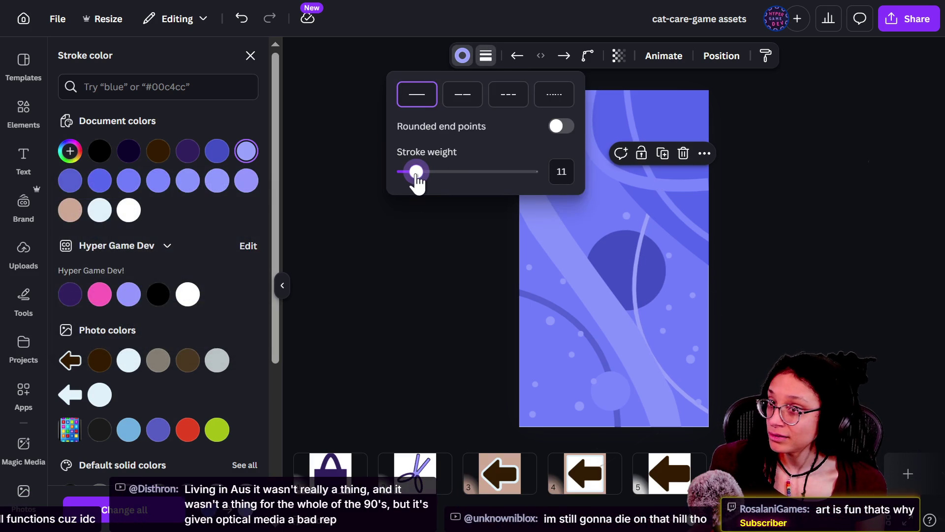
mouse_move(658, 194)
mouse_down()
mouse_move(632, 157)
mouse_move(659, 120)
mouse_move(632, 145)
mouse_move(629, 109)
mouse_move(605, 74)
mouse_move(665, 97)
mouse_move(648, 75)
mouse_up()
mouse_move(718, 417)
mouse_down()
mouse_move(749, 392)
mouse_move(734, 410)
mouse_up()
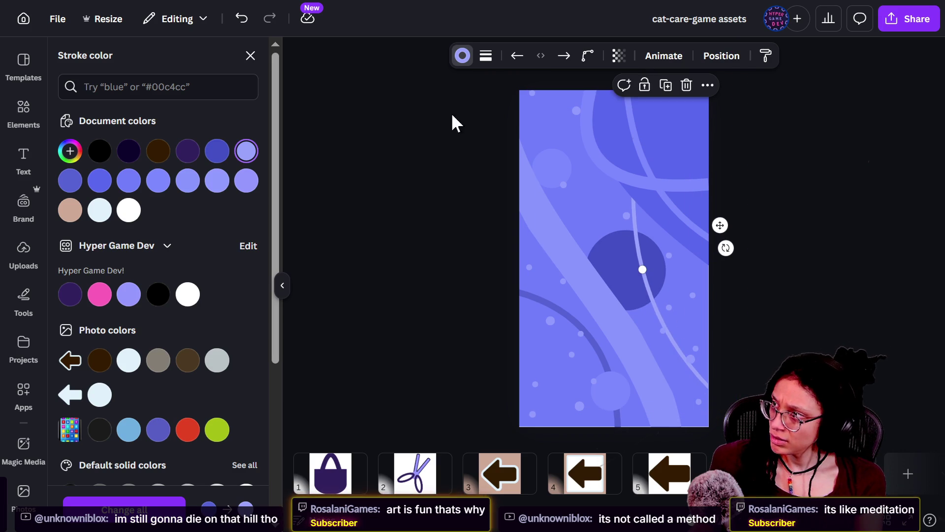
Step: Make the curved line's stroke a more saturated lavender, #8894FF
click(68, 153)
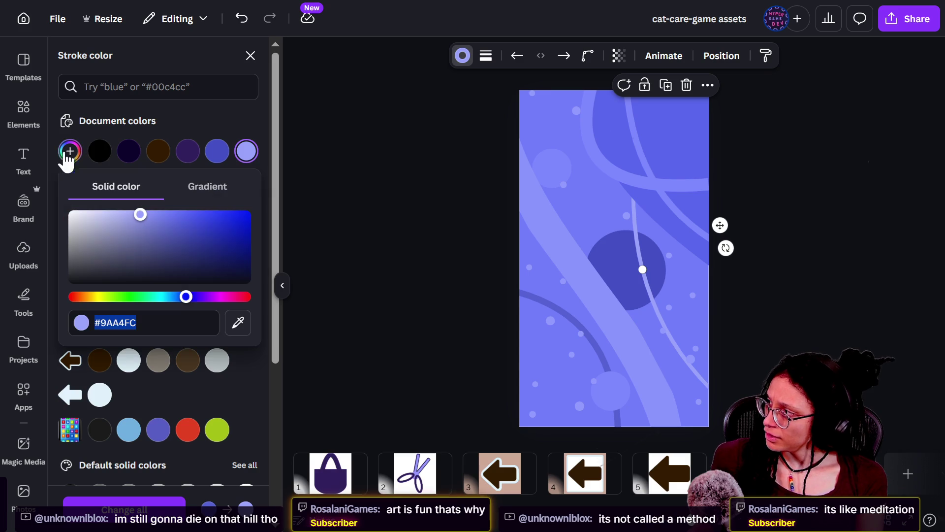
mouse_move(158, 227)
mouse_down()
mouse_move(172, 206)
mouse_move(155, 215)
mouse_up()
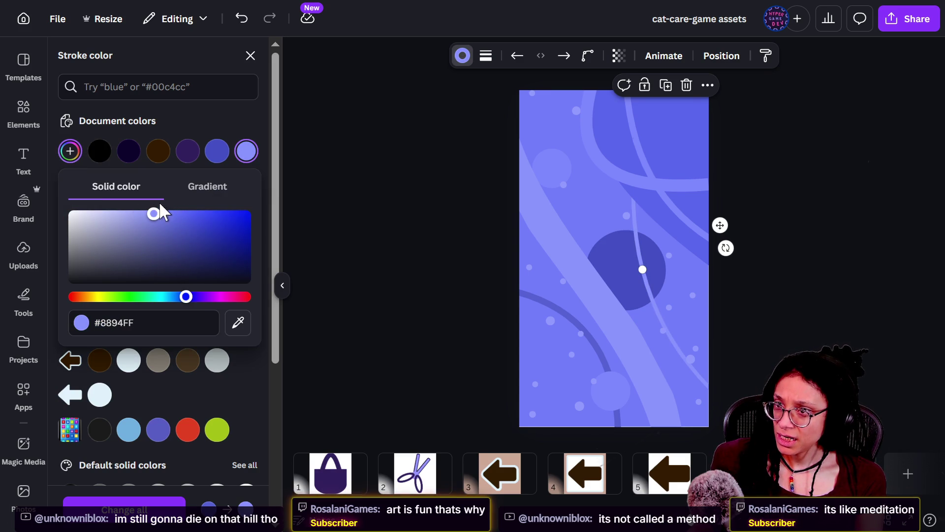
click(642, 270)
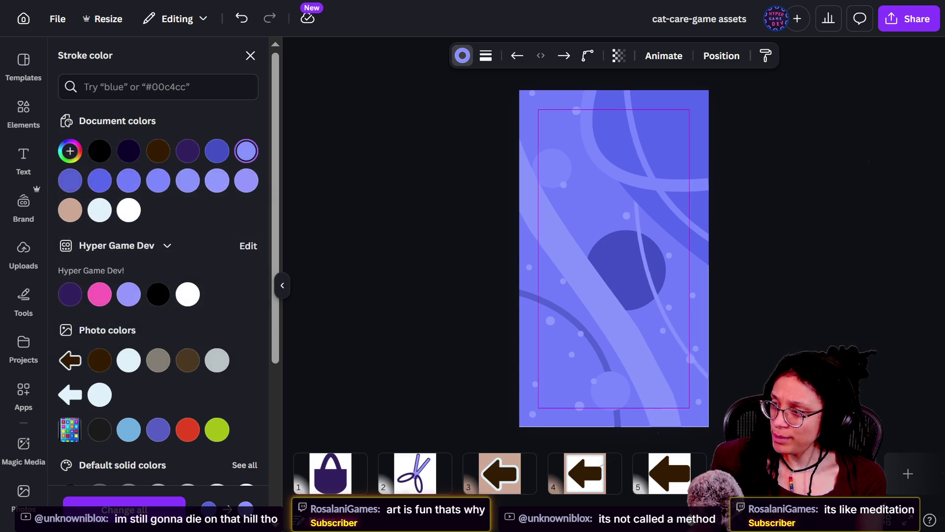
Step: Nudge the curved line slightly to the left
click(639, 242)
drag(649, 266, 640, 264)
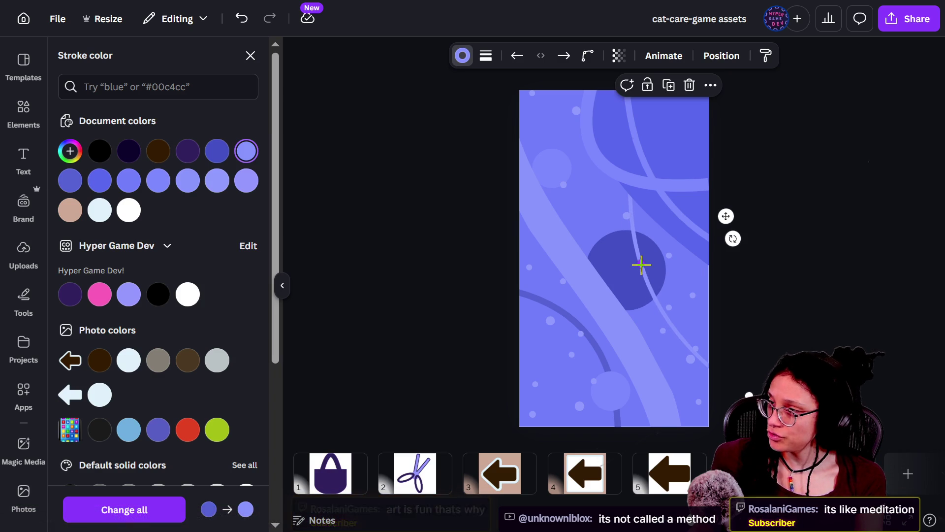
click(772, 240)
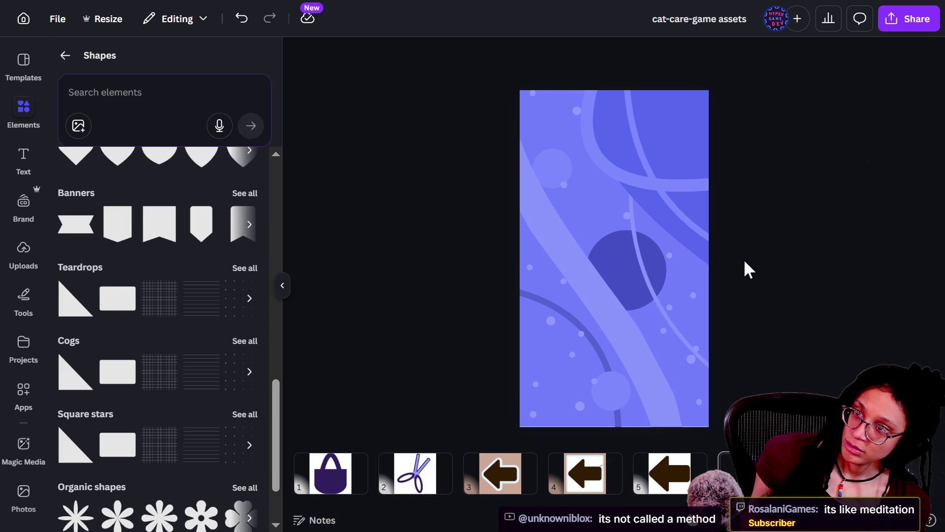
Step: Reselect the curved line inside the background group and bring up the Layers list
click(636, 250)
click(780, 312)
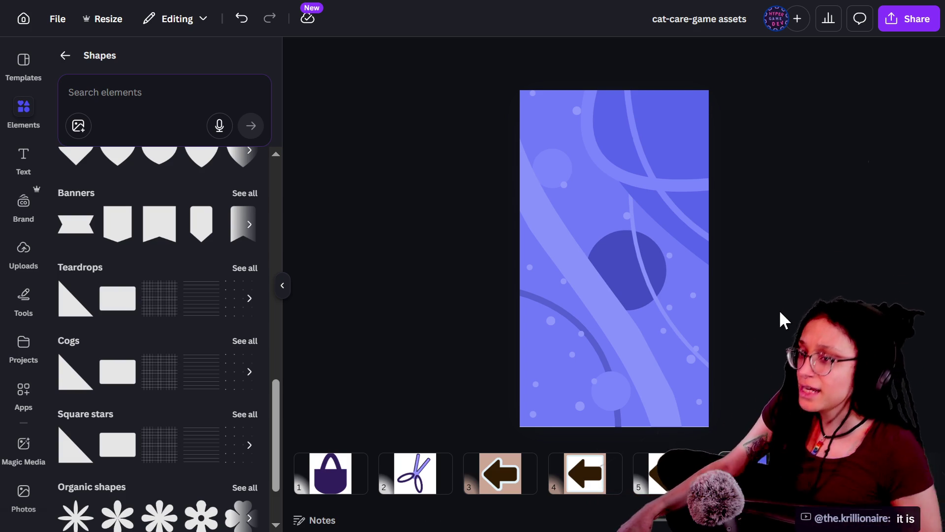
click(588, 263)
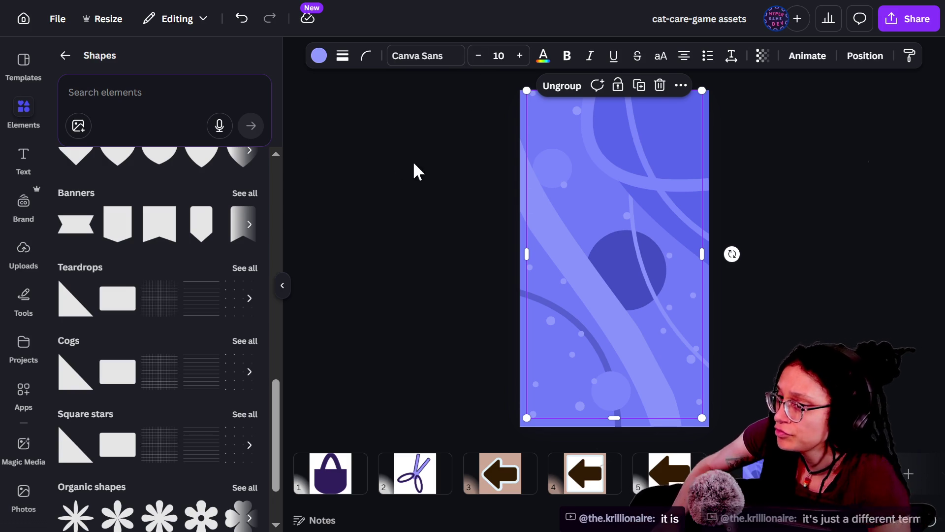
click(734, 304)
click(634, 255)
click(636, 254)
click(636, 254)
click(636, 253)
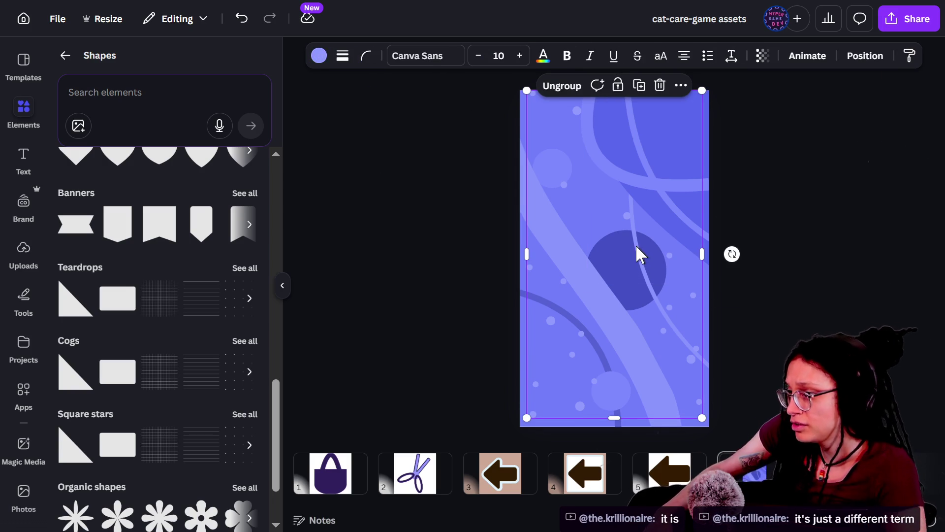
click(636, 253)
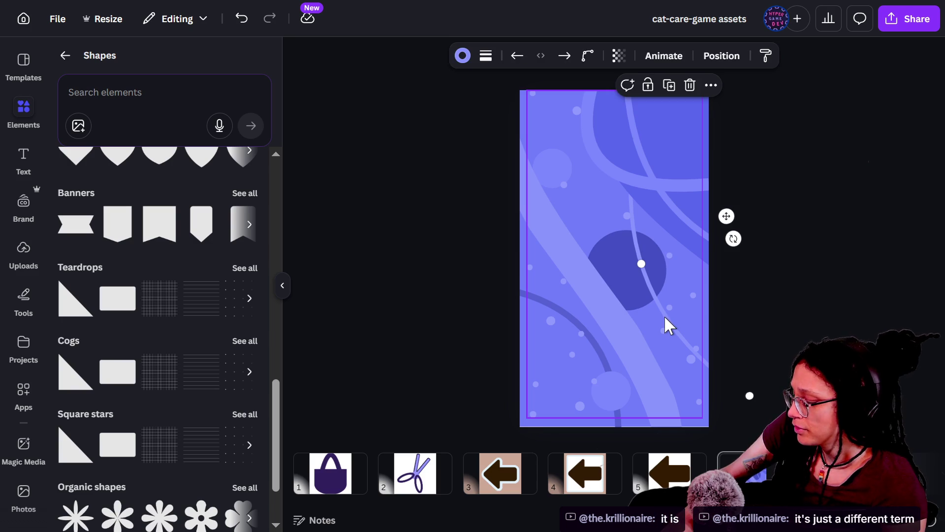
key(alt+1)
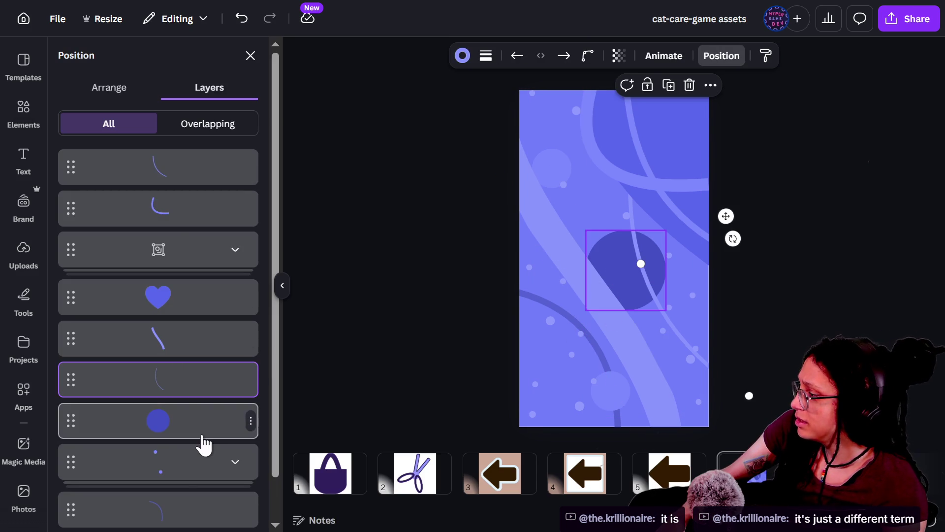
Step: Give the top curve layer a muted lavender stroke, #8992E7
click(160, 170)
scroll(164, 394, down, 1)
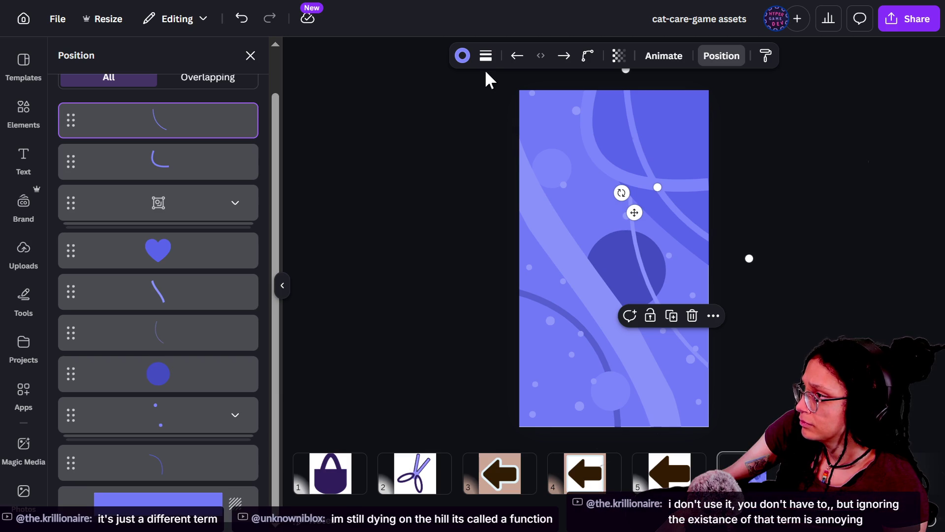
click(464, 55)
click(70, 151)
mouse_move(147, 243)
mouse_down()
mouse_move(125, 213)
mouse_move(136, 216)
mouse_up()
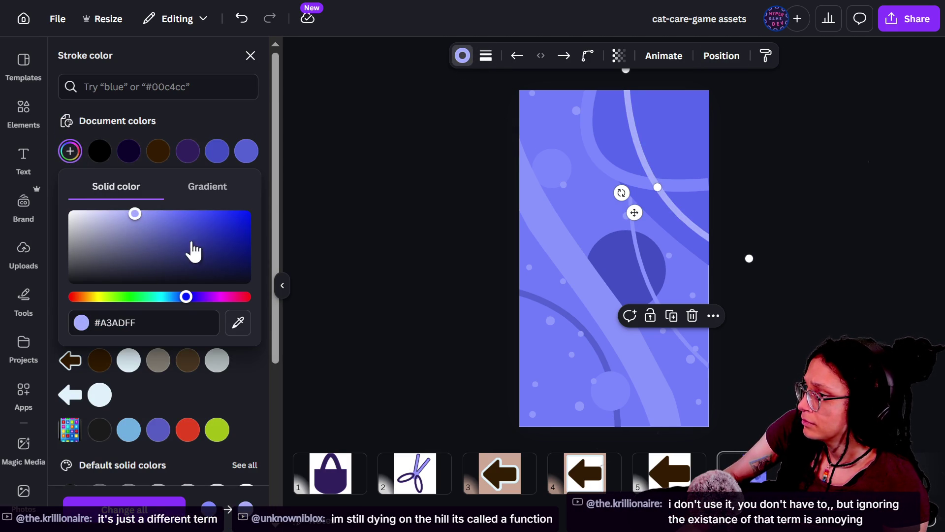
click(150, 219)
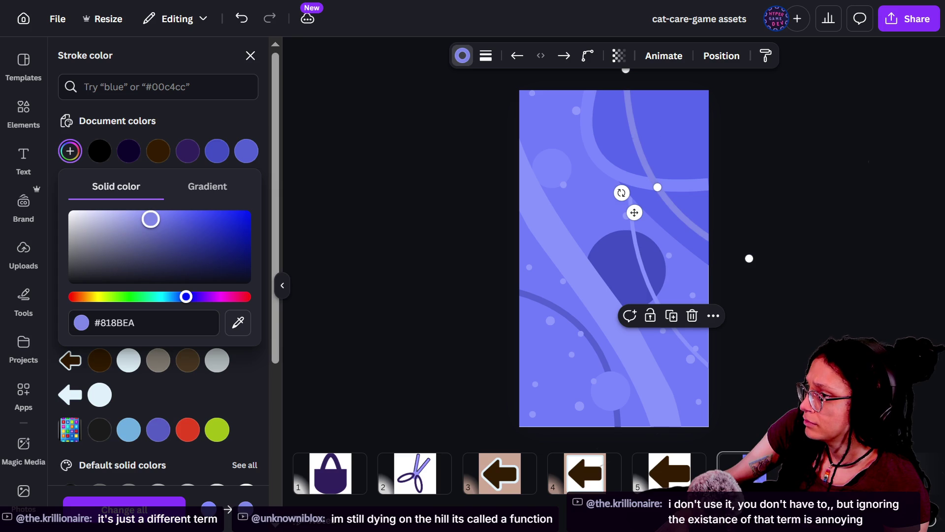
drag(151, 219, 144, 220)
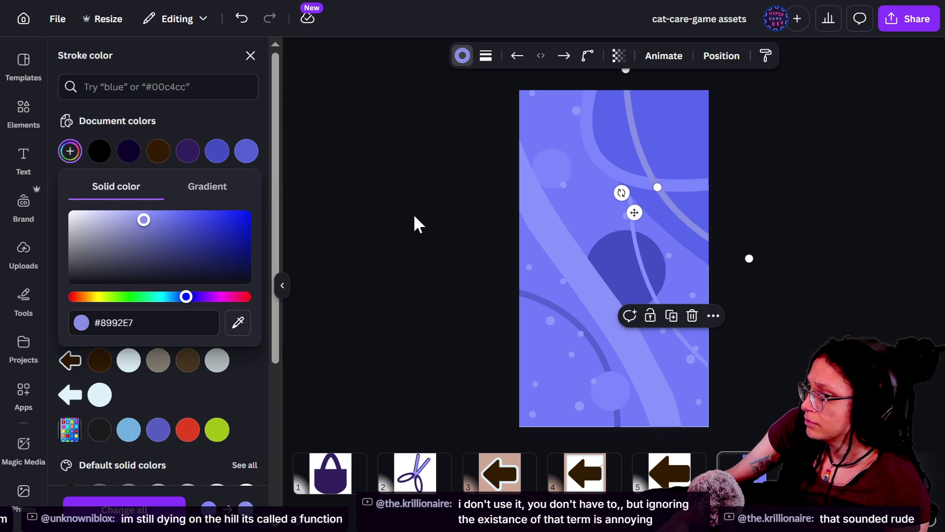
click(415, 216)
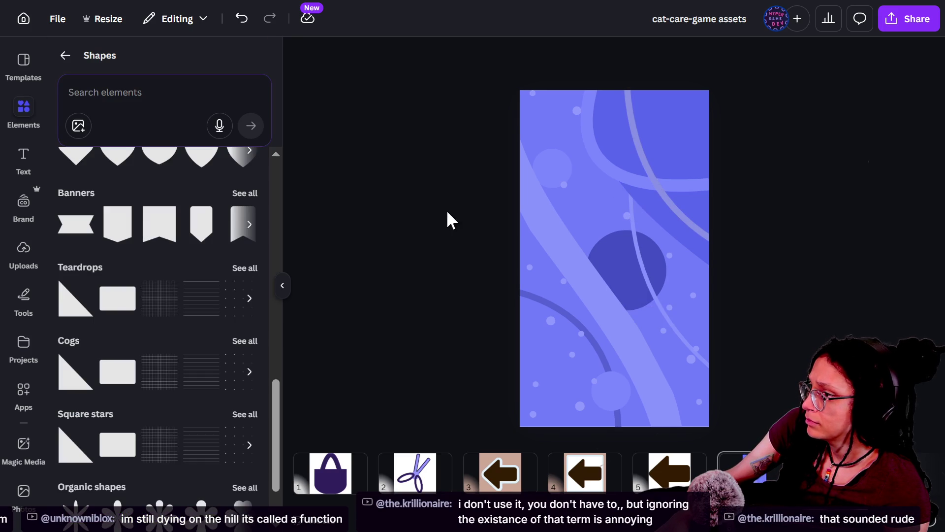
Step: Reselect the thin curve from the Layers list and darken its stroke to periwinkle #7482FF
click(645, 279)
click(640, 269)
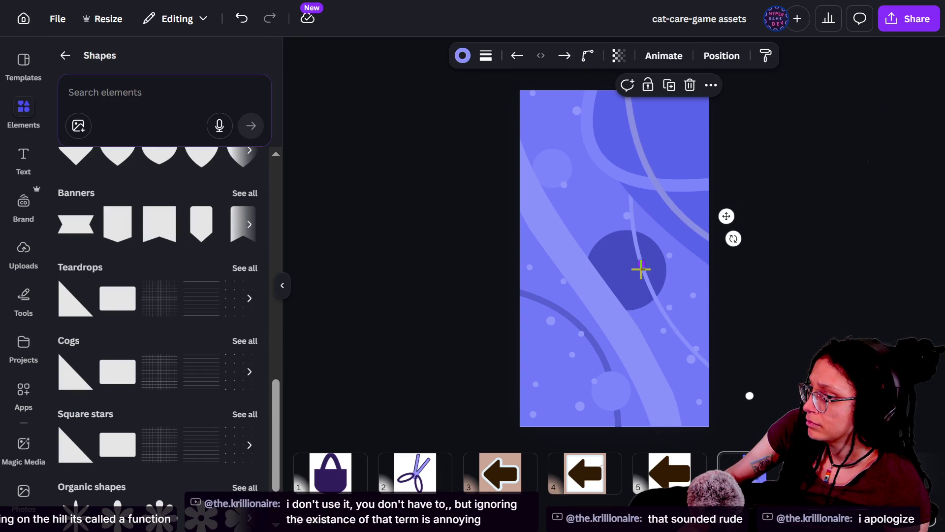
click(446, 256)
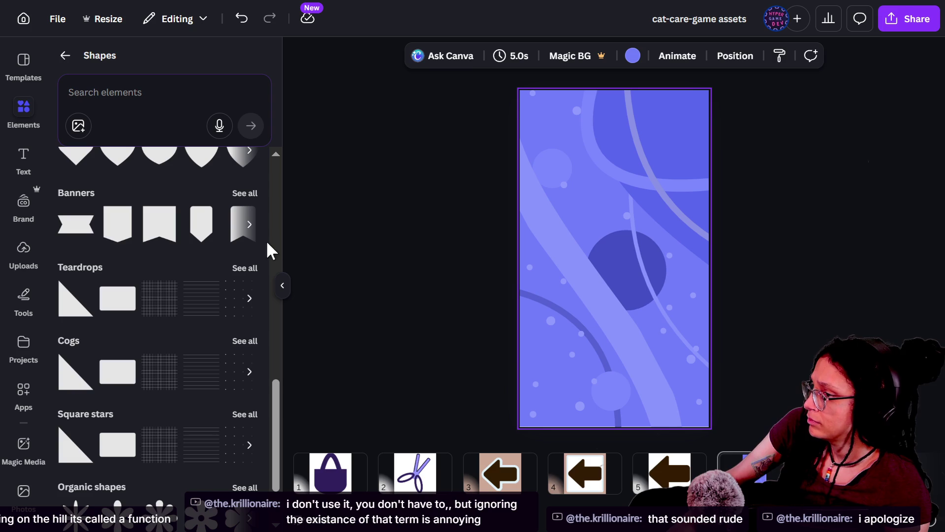
click(438, 163)
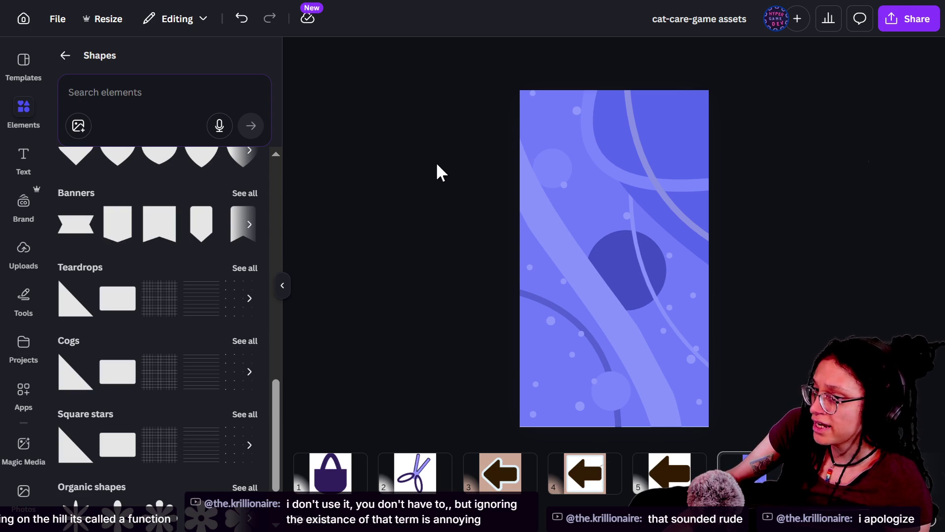
key(alt+1)
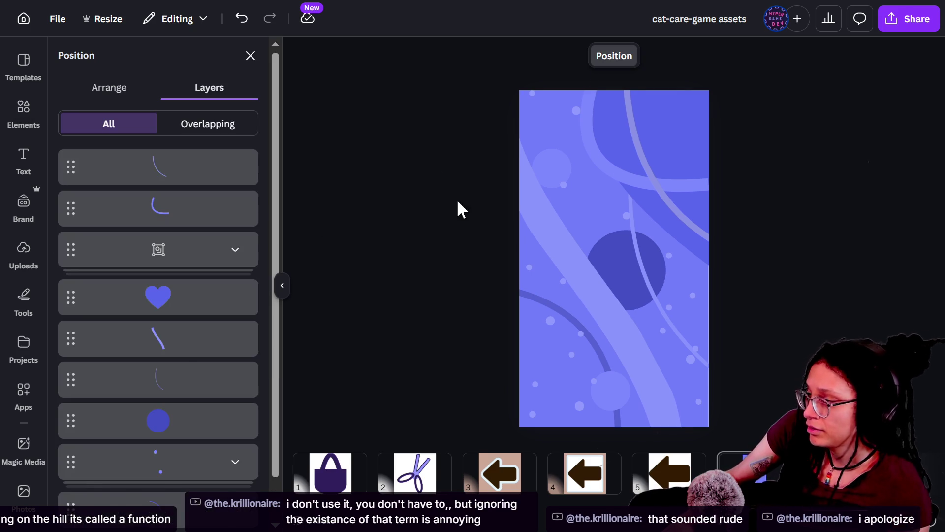
scroll(179, 354, down, 1)
click(173, 341)
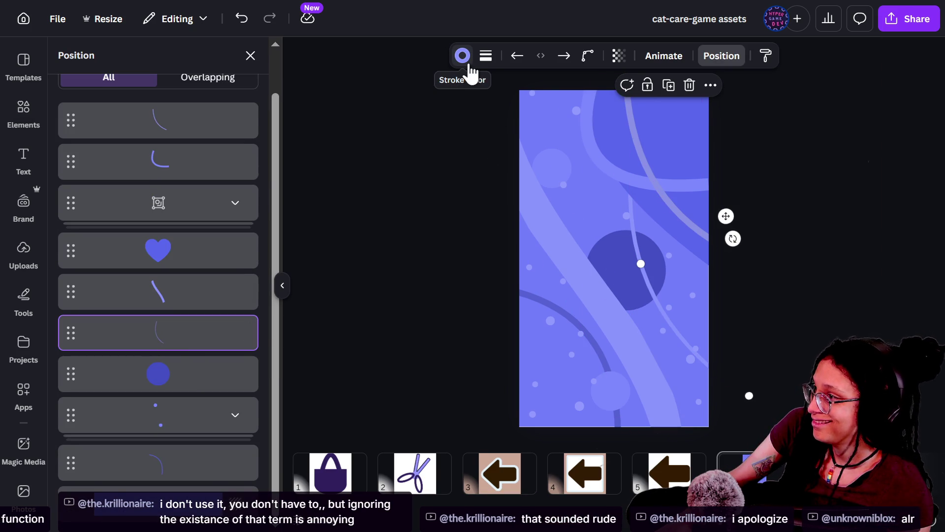
click(463, 56)
click(70, 151)
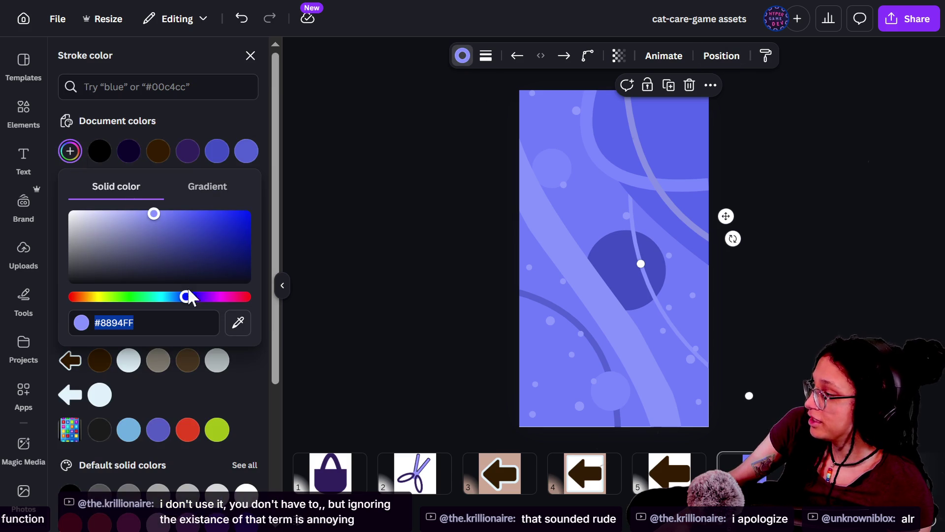
mouse_move(154, 214)
mouse_down()
mouse_move(169, 225)
mouse_move(170, 197)
mouse_up()
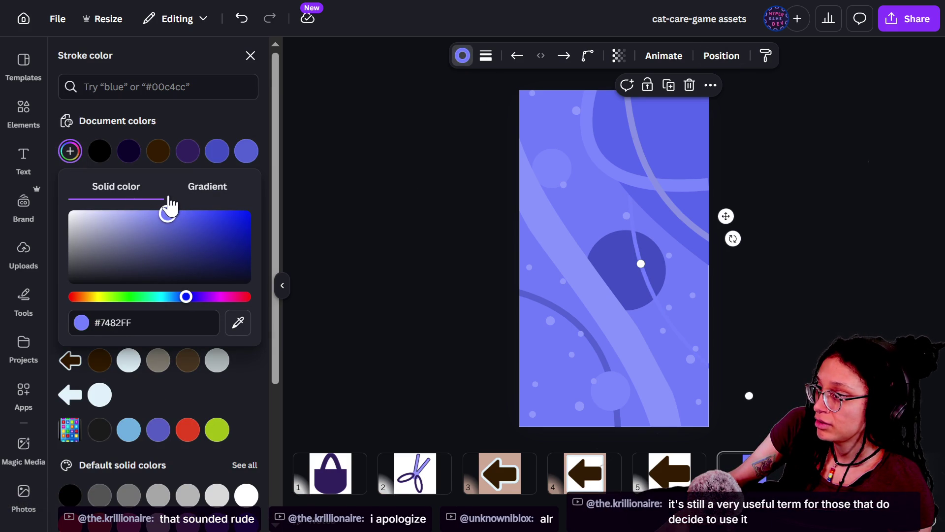
click(365, 203)
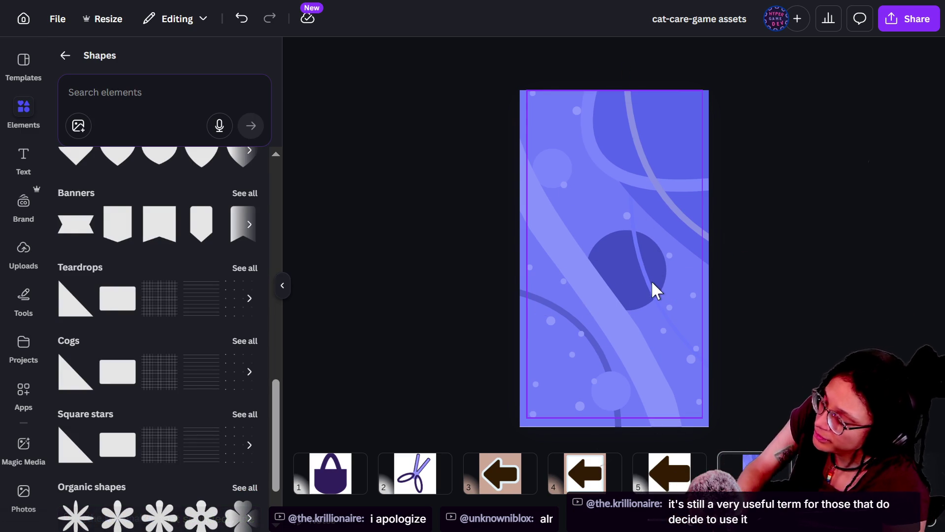
Step: Try ungrouping the whole background group, then cancel it
click(616, 380)
click(621, 383)
click(618, 384)
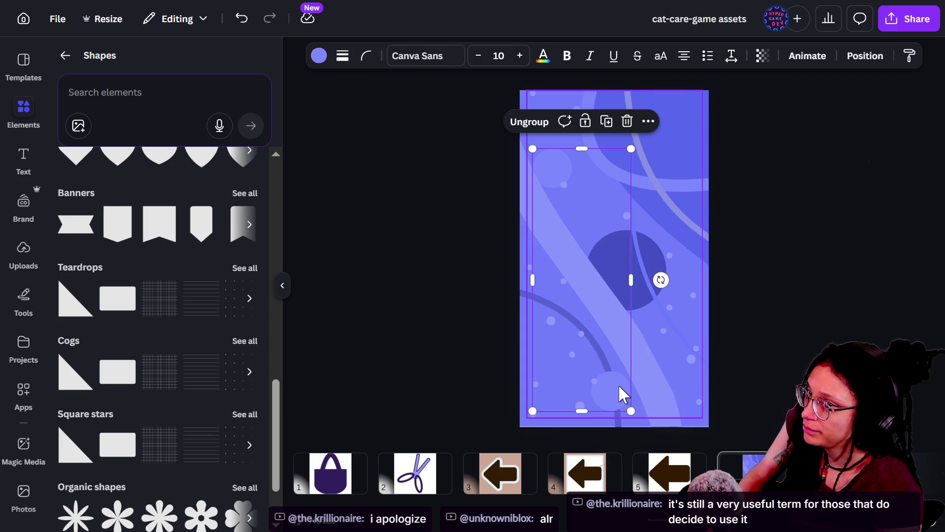
click(615, 394)
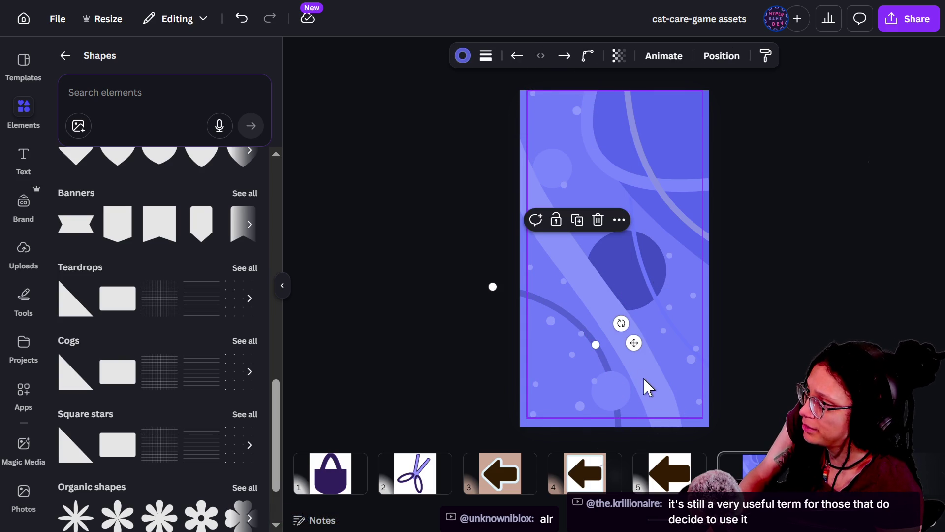
click(600, 271)
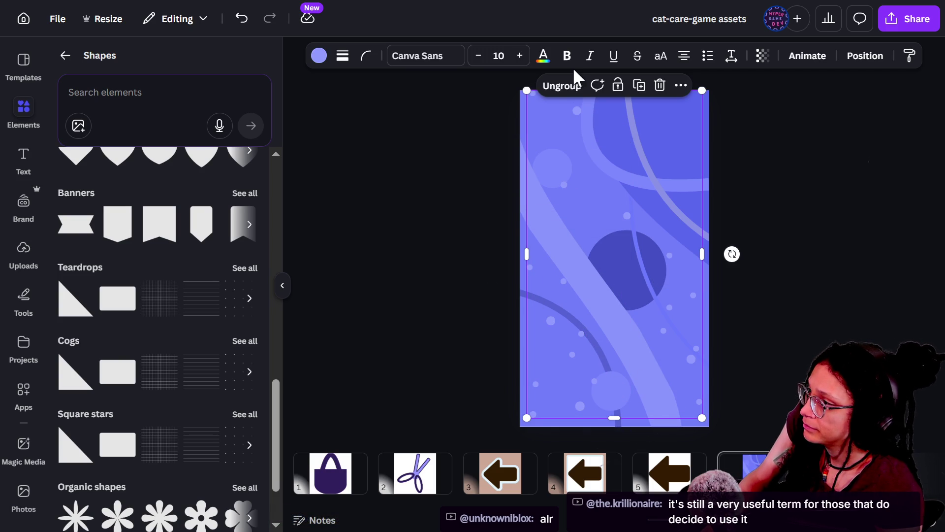
click(566, 85)
key(Escape)
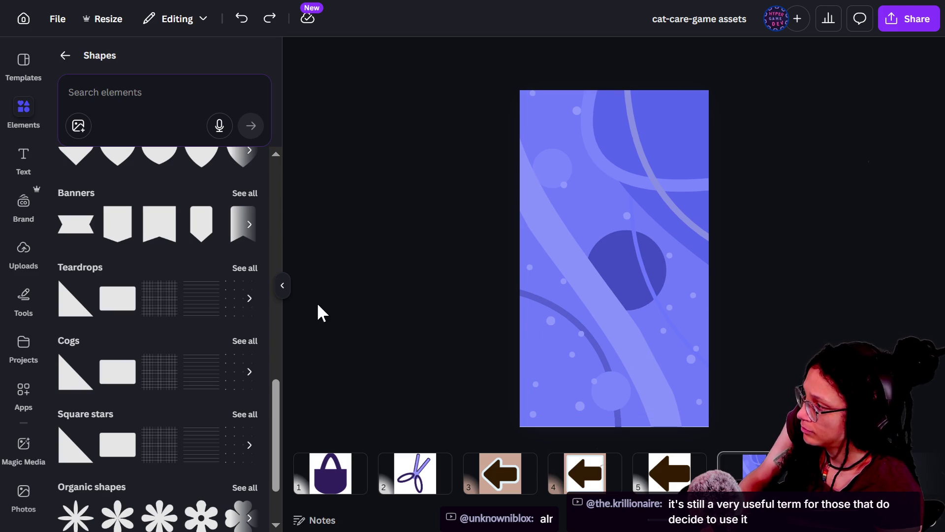
Step: Ungroup the small-dots group from the Layers list and select a small circle at upper left
key(alt+1)
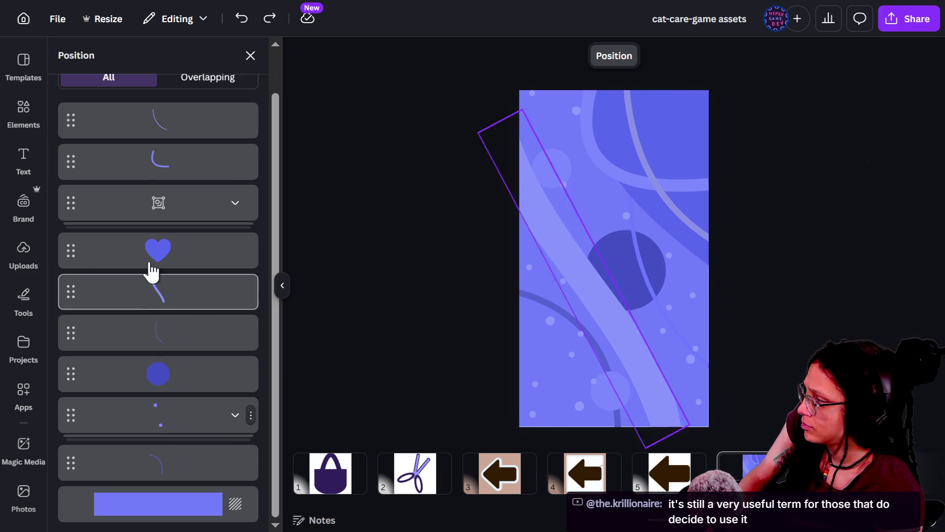
click(187, 261)
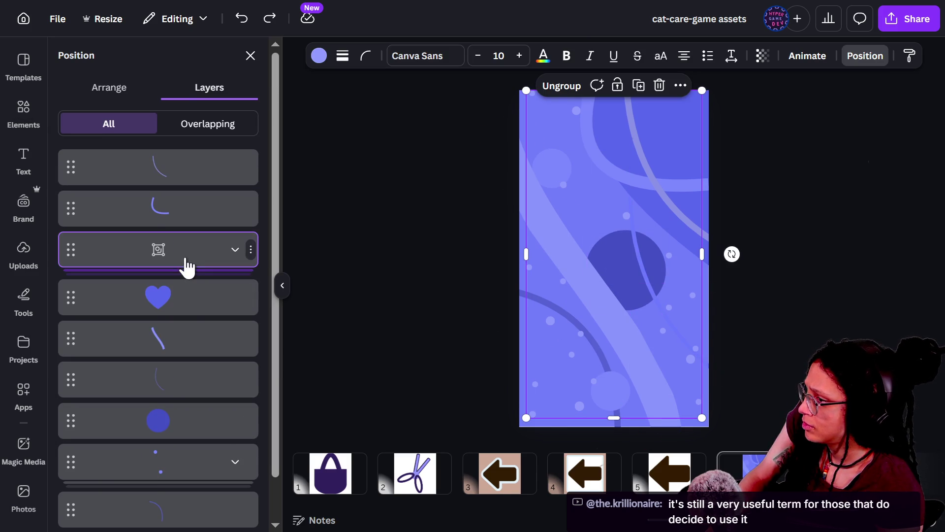
scroll(187, 304, down, 1)
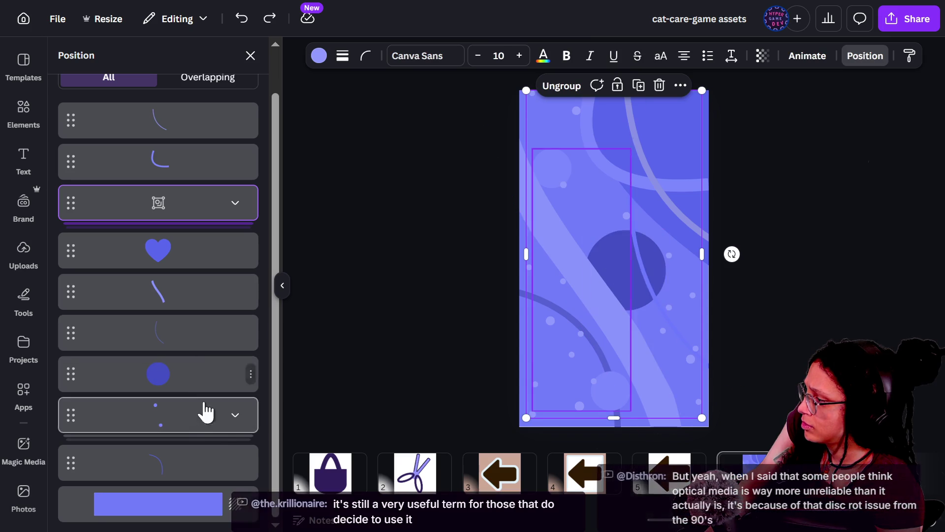
click(205, 426)
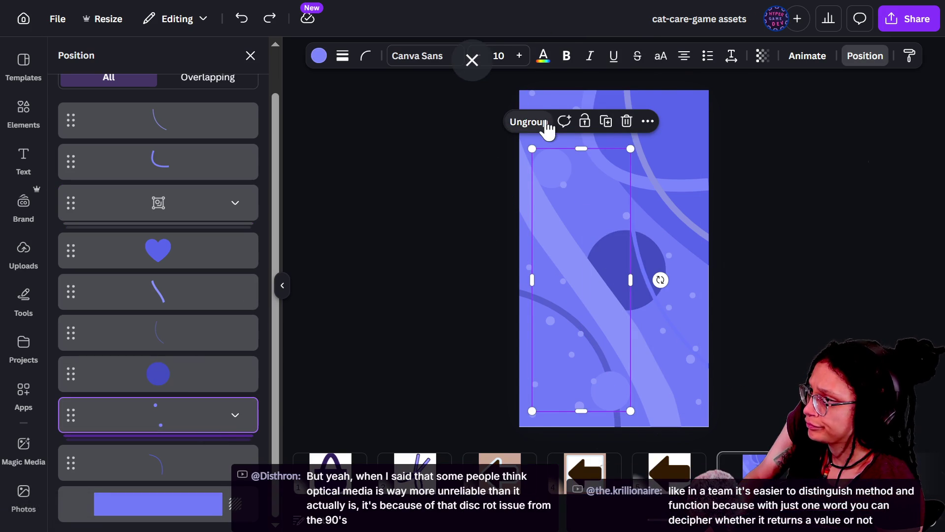
click(532, 122)
click(447, 173)
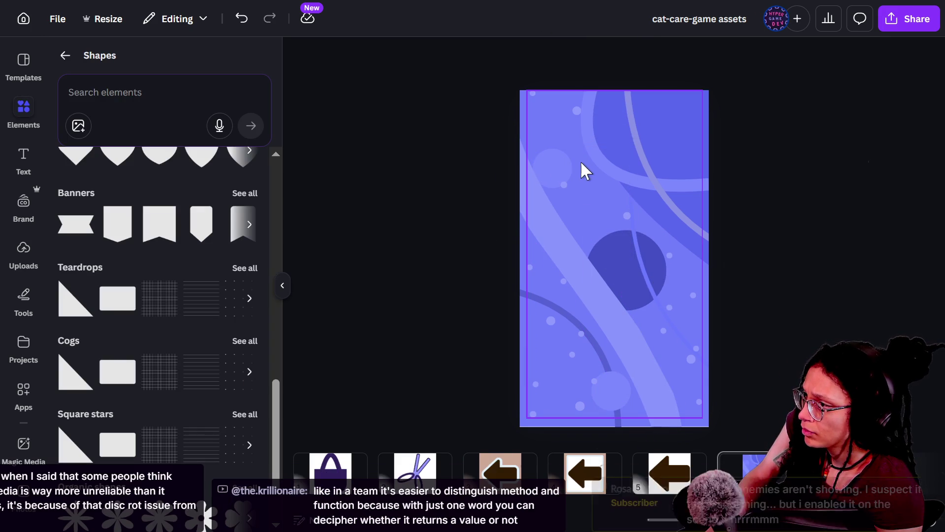
click(561, 169)
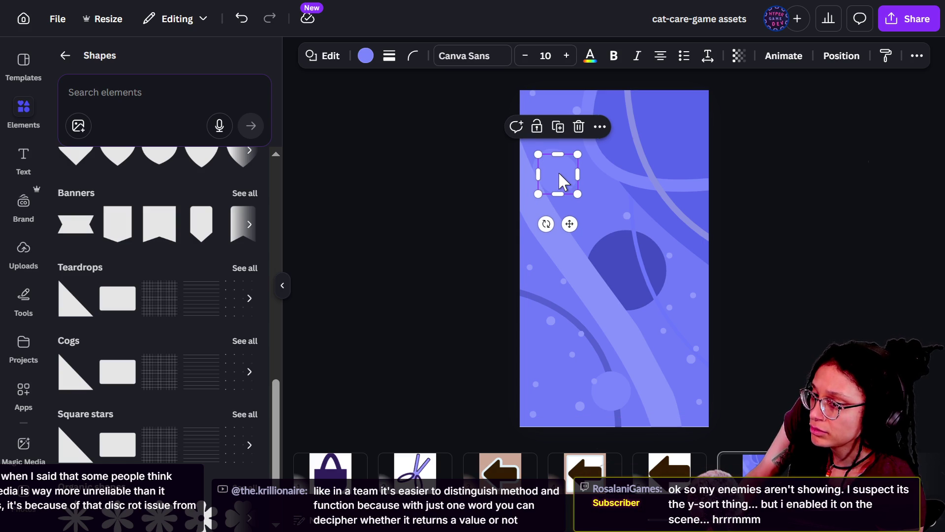
Step: Move the small dot beside the central dark circle and fill it deeper blue #6170FF
mouse_move(555, 172)
mouse_down()
mouse_move(635, 237)
mouse_move(574, 268)
mouse_move(592, 252)
mouse_move(594, 259)
mouse_up()
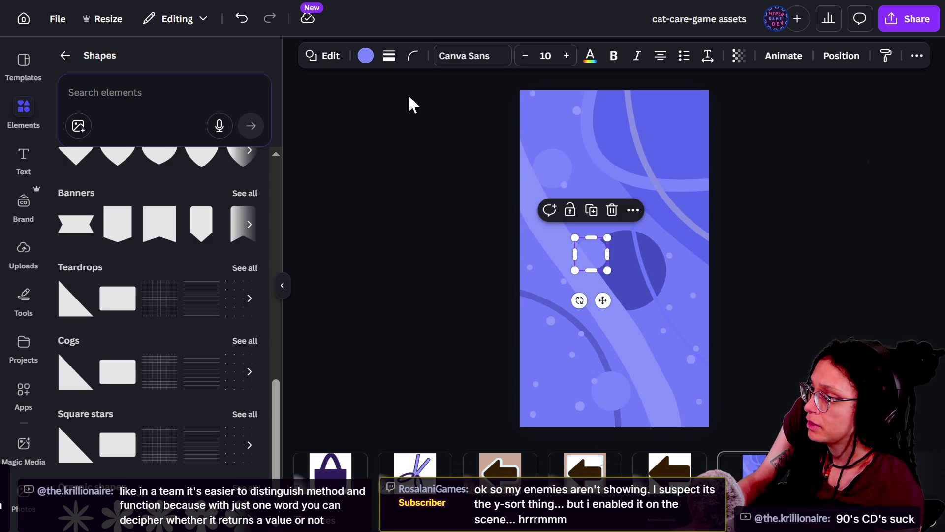
click(366, 55)
click(74, 154)
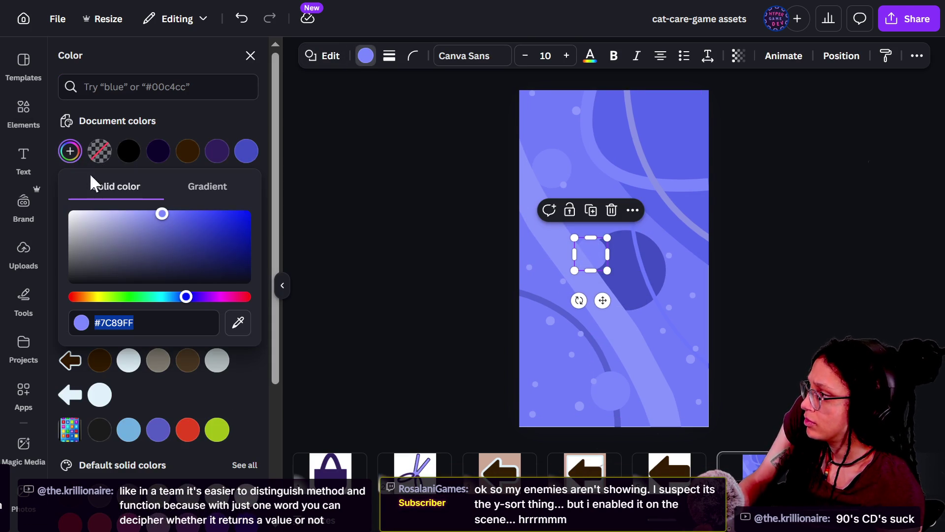
mouse_move(162, 213)
mouse_down()
mouse_move(182, 217)
mouse_move(169, 213)
mouse_move(178, 207)
mouse_up()
click(383, 214)
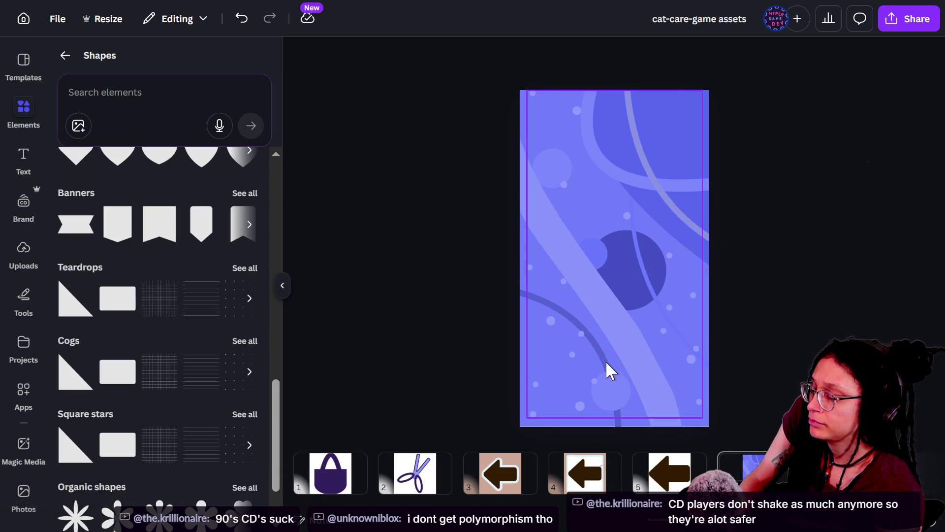
Step: Select the dark curved line and tilt it about 30 degrees
click(559, 317)
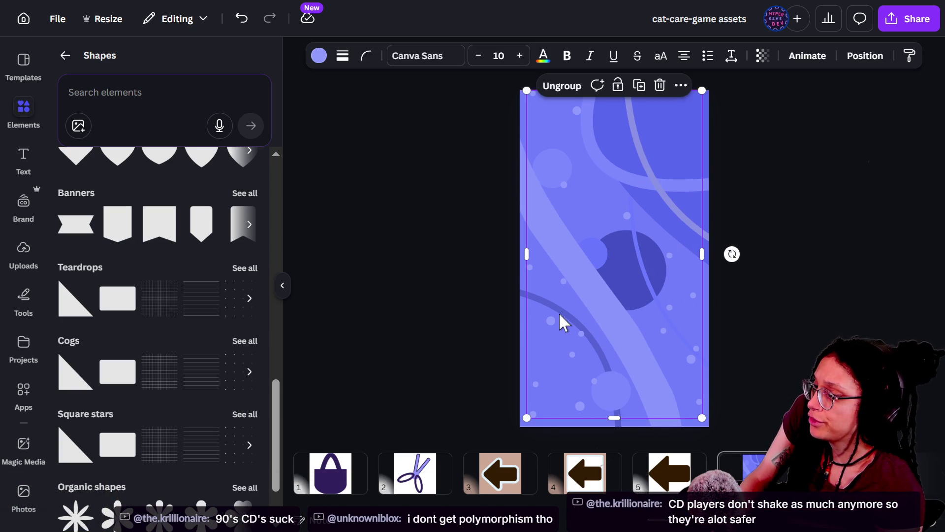
click(559, 312)
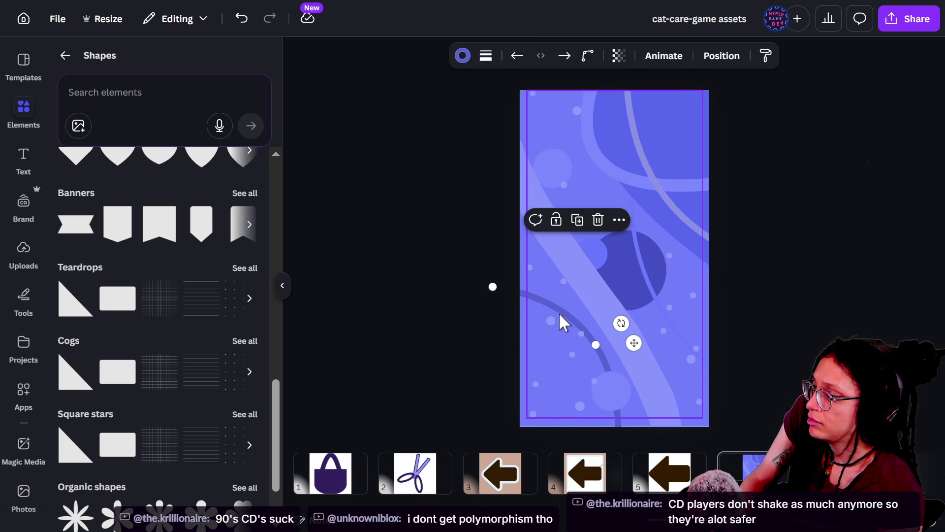
click(586, 304)
drag(584, 302, 532, 302)
click(524, 301)
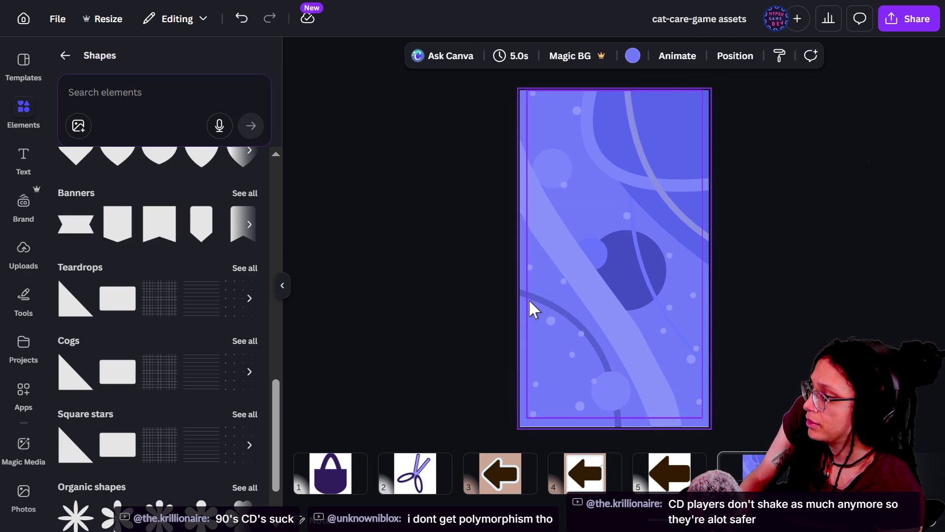
Step: Rotate and straighten the line across the dark circle, extending it toward the upper right
click(525, 302)
mouse_move(626, 332)
mouse_down()
mouse_move(573, 230)
mouse_move(397, 308)
mouse_move(507, 352)
mouse_move(581, 317)
mouse_move(556, 310)
mouse_move(548, 291)
mouse_move(556, 293)
mouse_up()
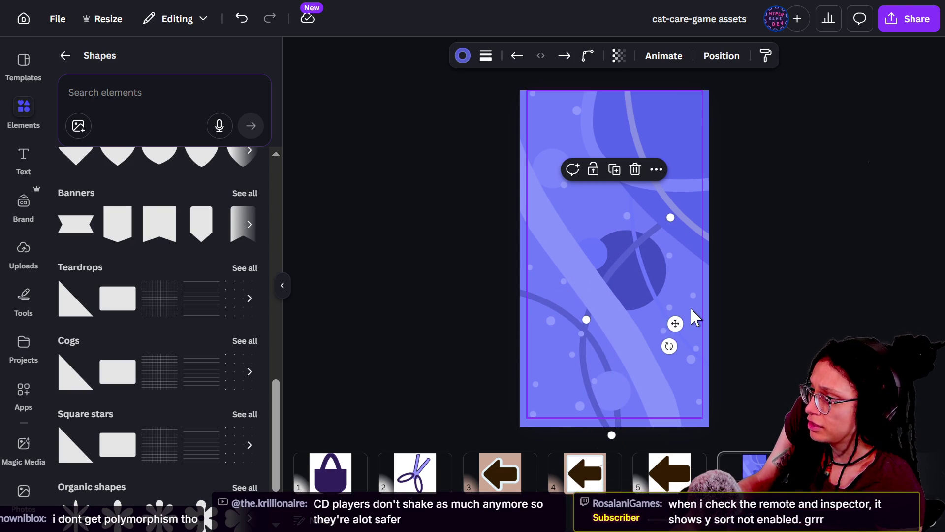
mouse_move(611, 435)
mouse_down()
mouse_move(563, 432)
mouse_move(530, 409)
mouse_move(559, 441)
mouse_move(530, 463)
mouse_move(554, 466)
mouse_move(501, 467)
mouse_up()
drag(611, 347, 589, 311)
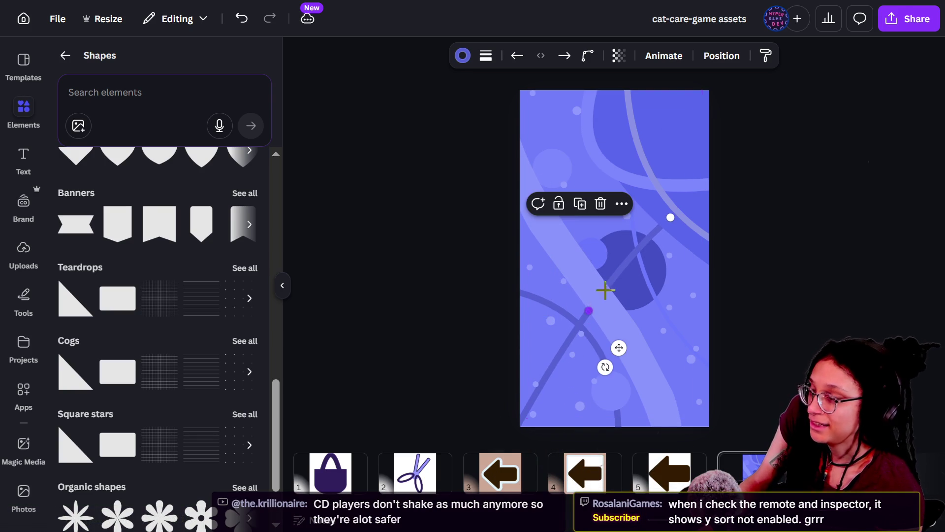
drag(670, 221, 750, 217)
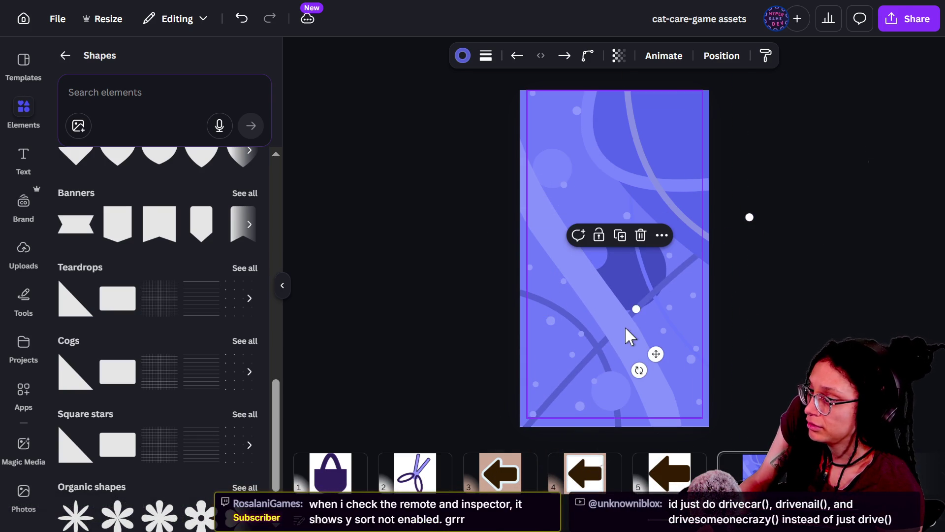
drag(633, 308, 614, 289)
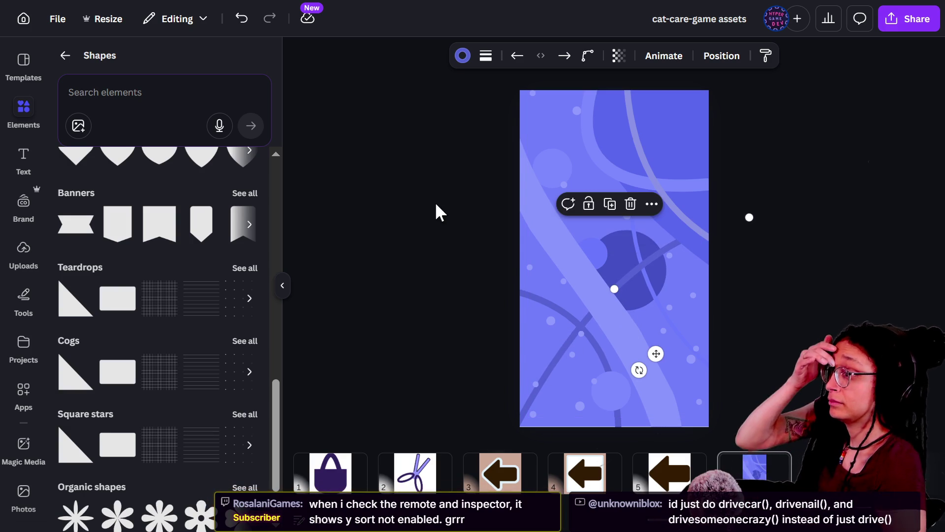
click(784, 331)
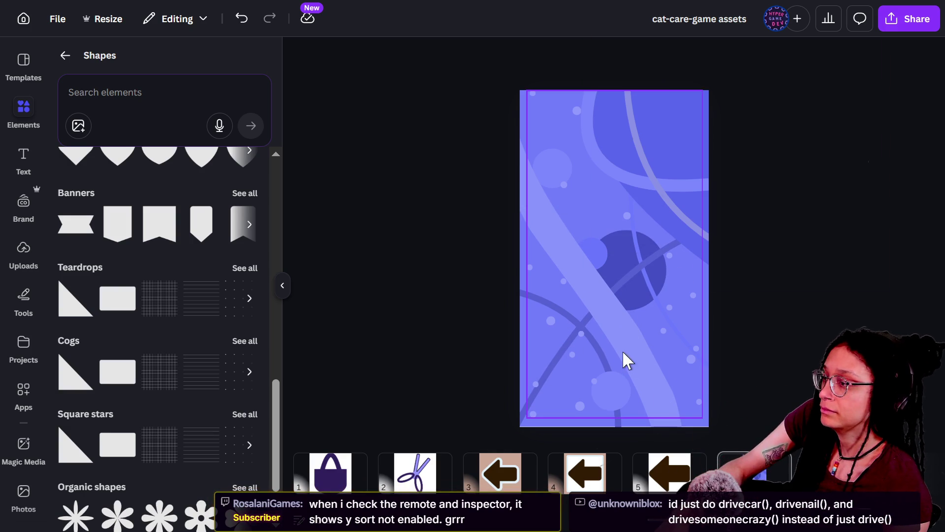
click(569, 342)
Step: Pick the long curved line from the Layers list and lengthen its lower end outward
click(569, 341)
click(568, 342)
key(alt+1)
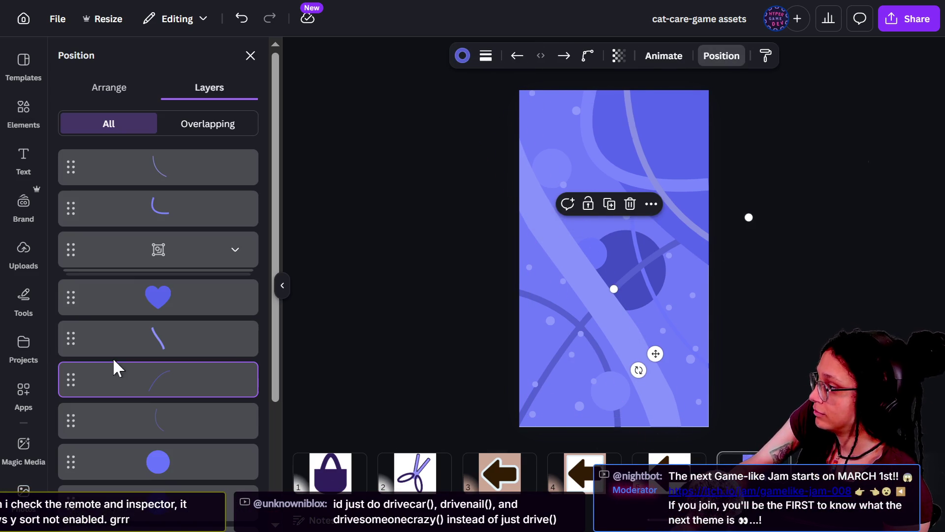
click(133, 420)
scroll(158, 439, down, 3)
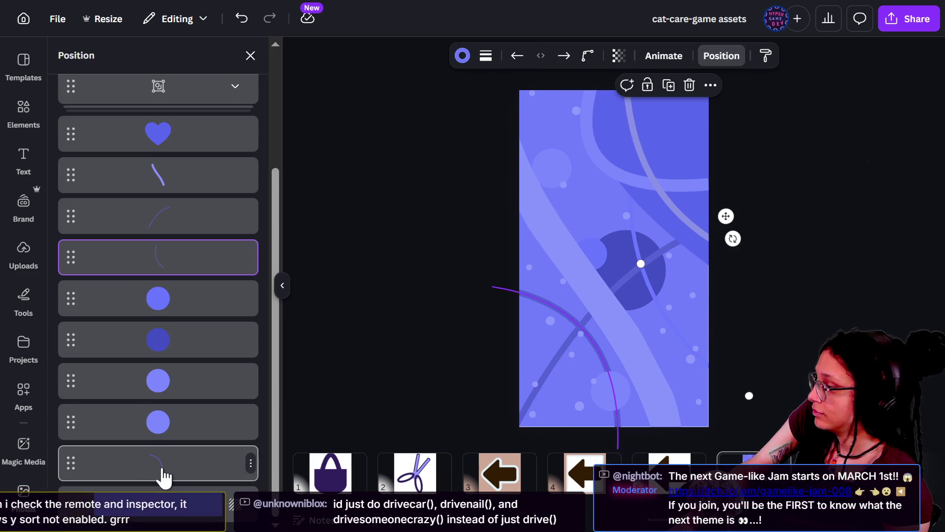
click(164, 475)
click(173, 216)
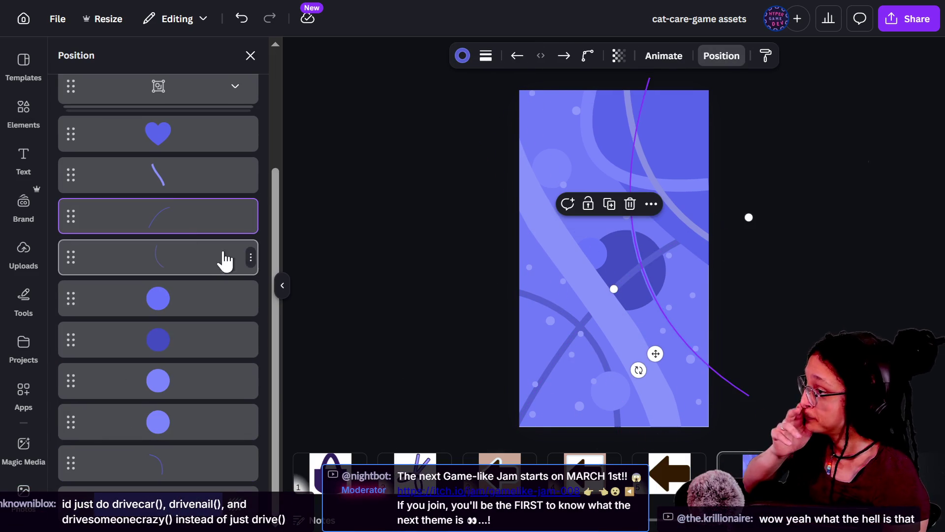
key(ctrl+minus)
mouse_move(532, 400)
mouse_down()
mouse_move(538, 412)
mouse_move(556, 409)
mouse_move(584, 393)
mouse_up()
key(Escape)
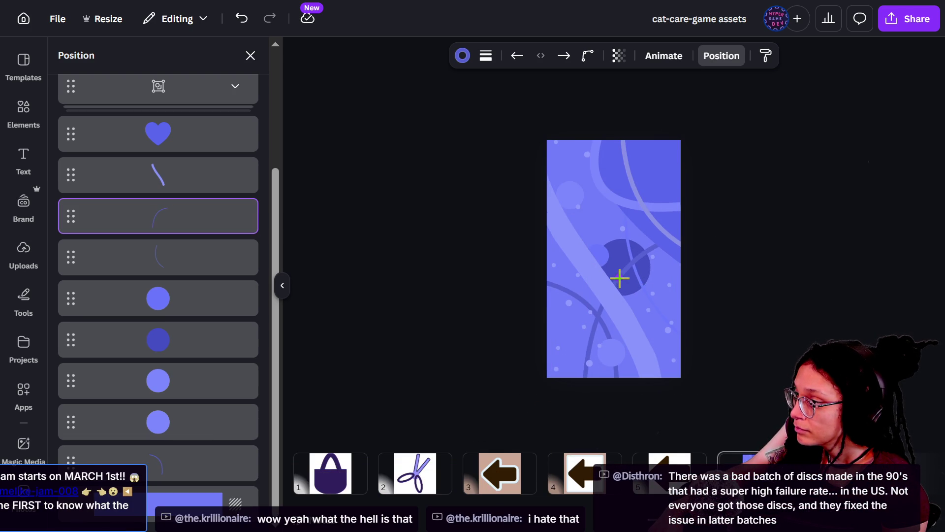
click(620, 278)
mouse_move(584, 393)
mouse_down()
mouse_move(538, 386)
mouse_move(555, 405)
mouse_up()
Step: Recolour the long line's stroke a lighter periwinkle, #7D88EA
click(463, 55)
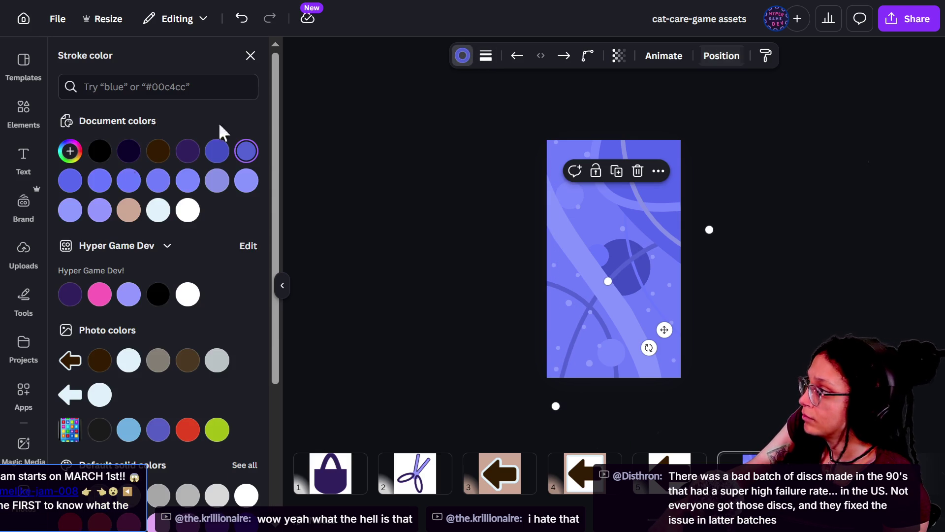
click(70, 152)
click(203, 221)
drag(203, 221, 154, 218)
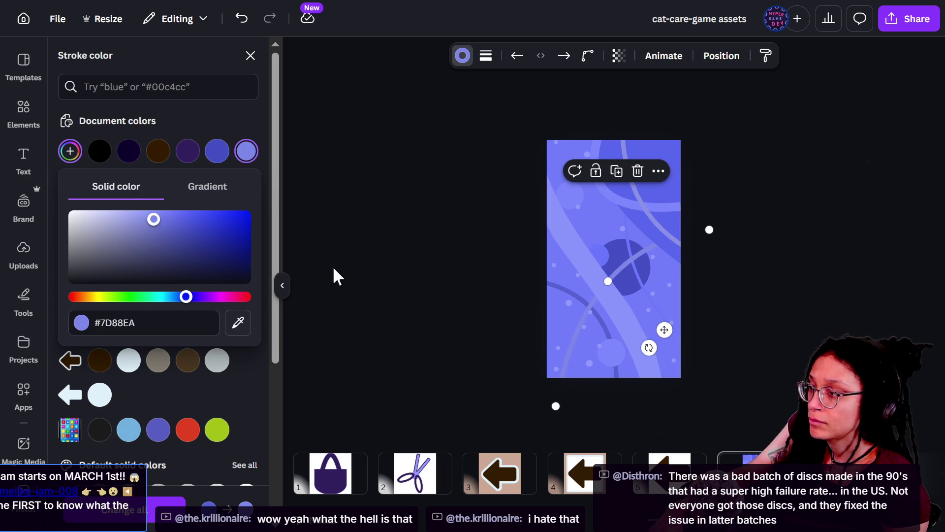
key(Escape)
click(364, 281)
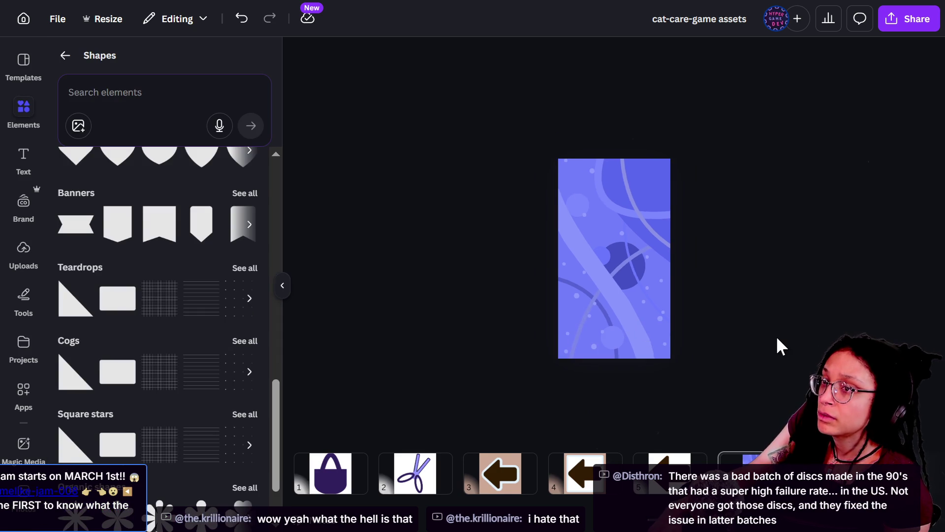
scroll(777, 339, up, 1)
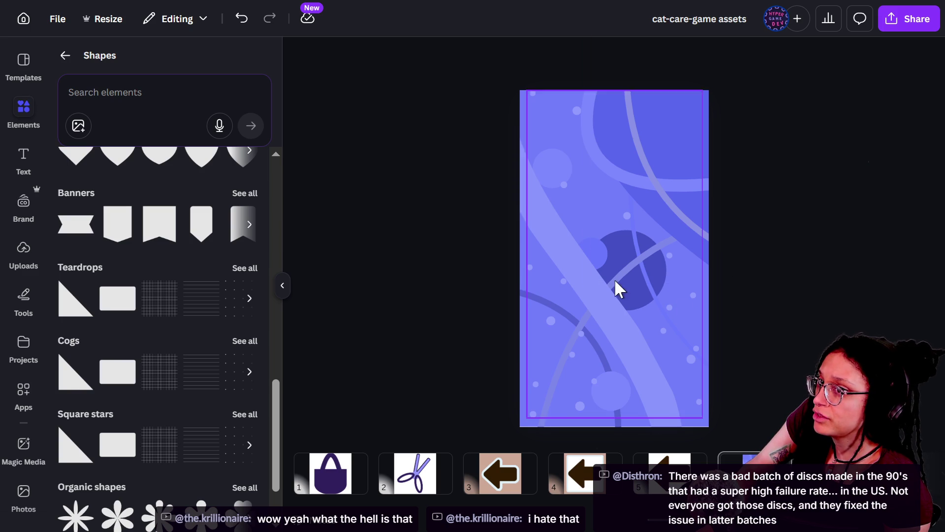
Step: Pull the arc line's end up and to the left
click(549, 304)
click(550, 307)
click(550, 307)
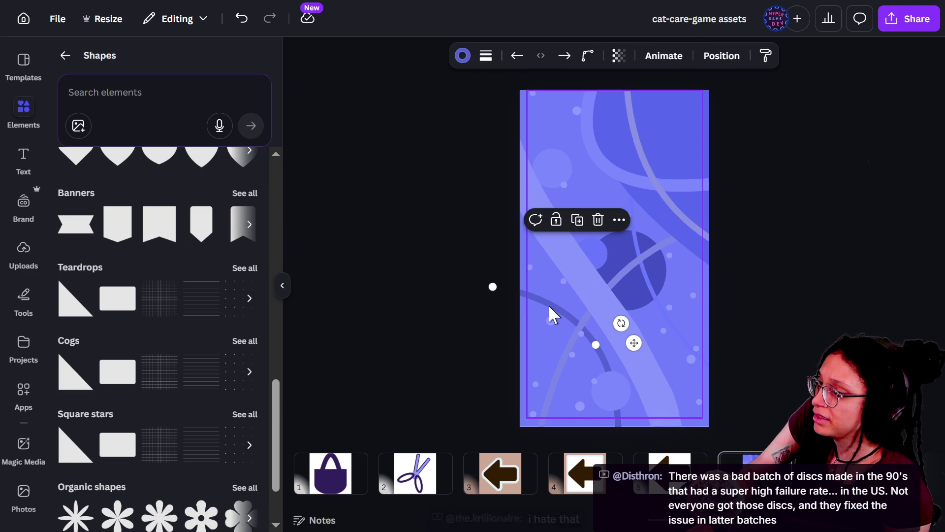
drag(492, 287, 445, 270)
click(445, 300)
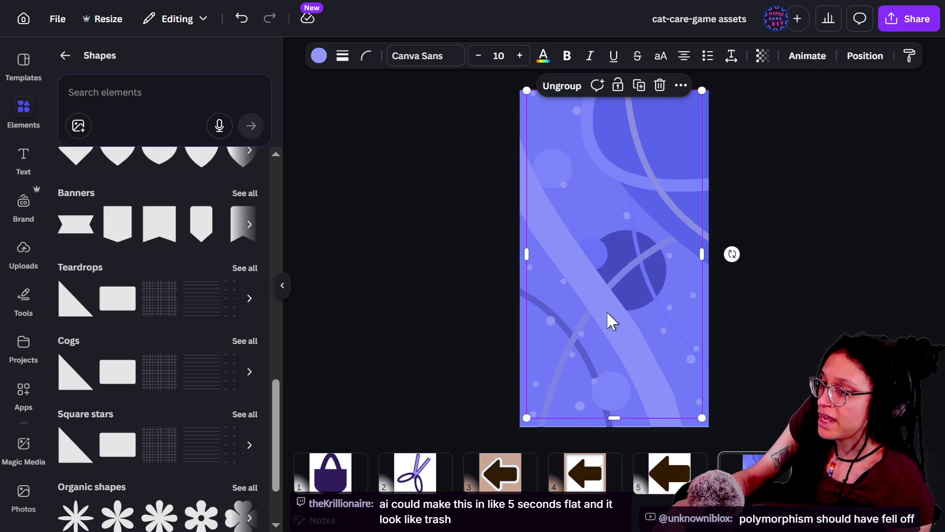
click(783, 278)
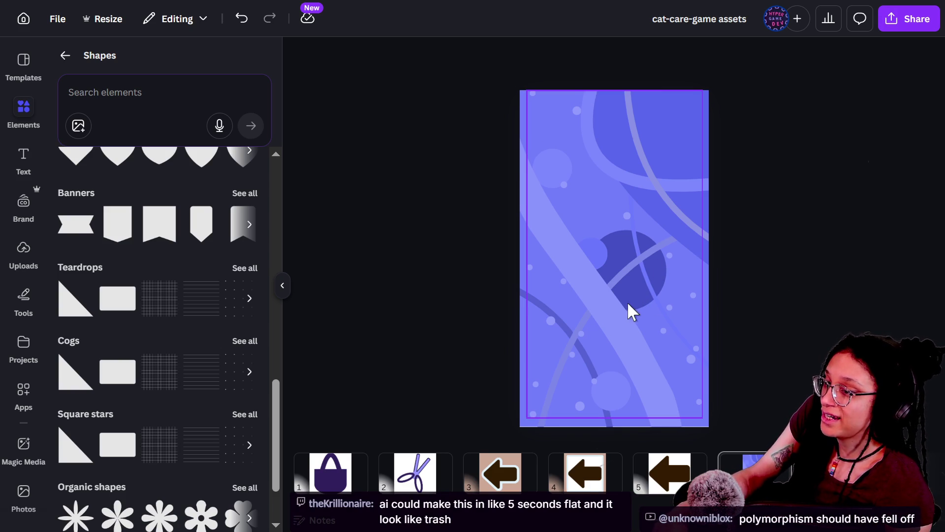
Step: Cycle through the background group's elements and pick a curved line from the Layers list
click(635, 281)
click(645, 276)
click(648, 279)
click(650, 280)
click(650, 282)
click(693, 366)
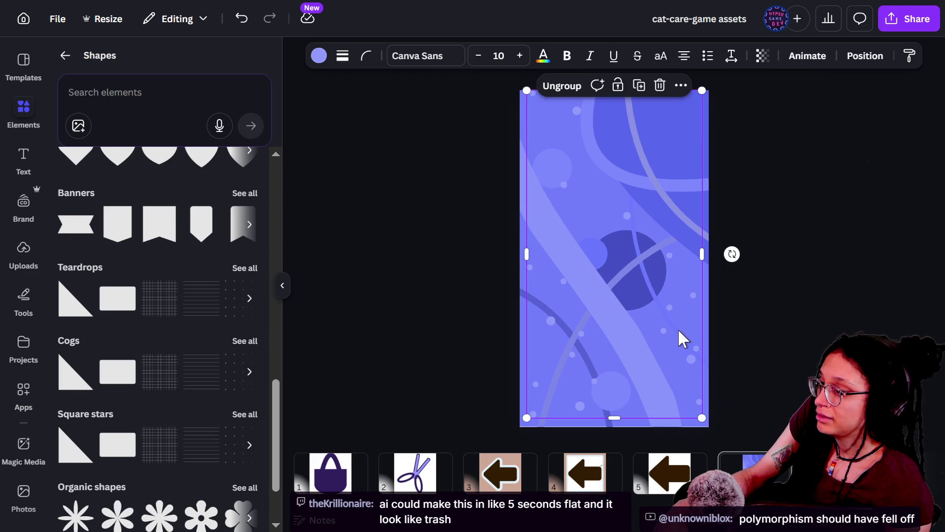
key(alt+1)
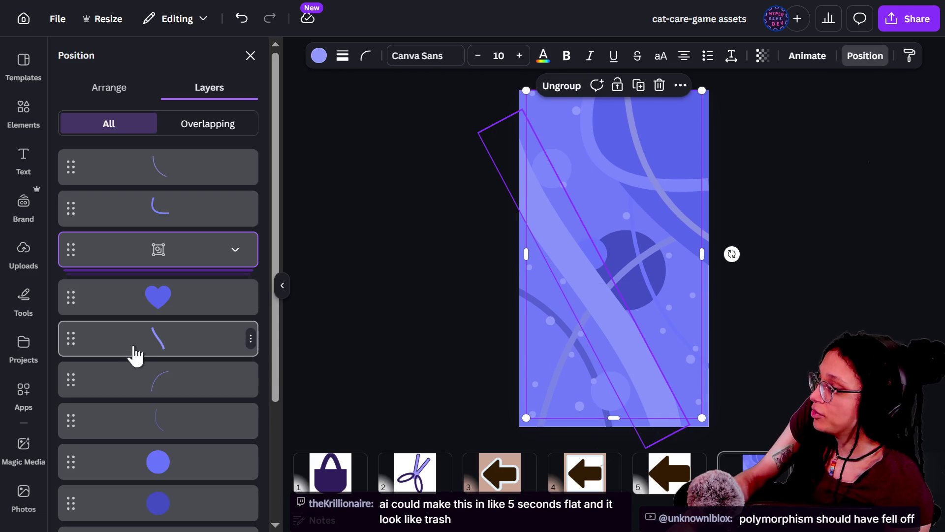
click(148, 419)
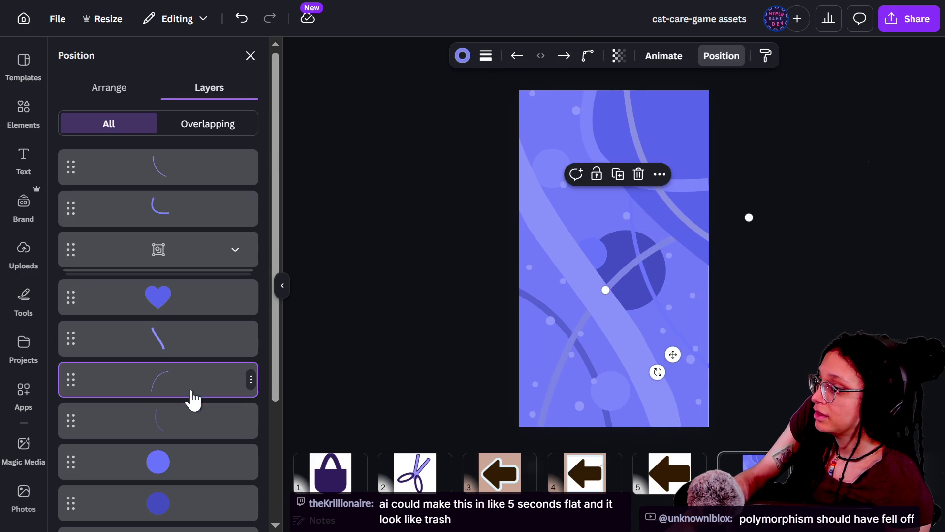
scroll(734, 297, down, 1)
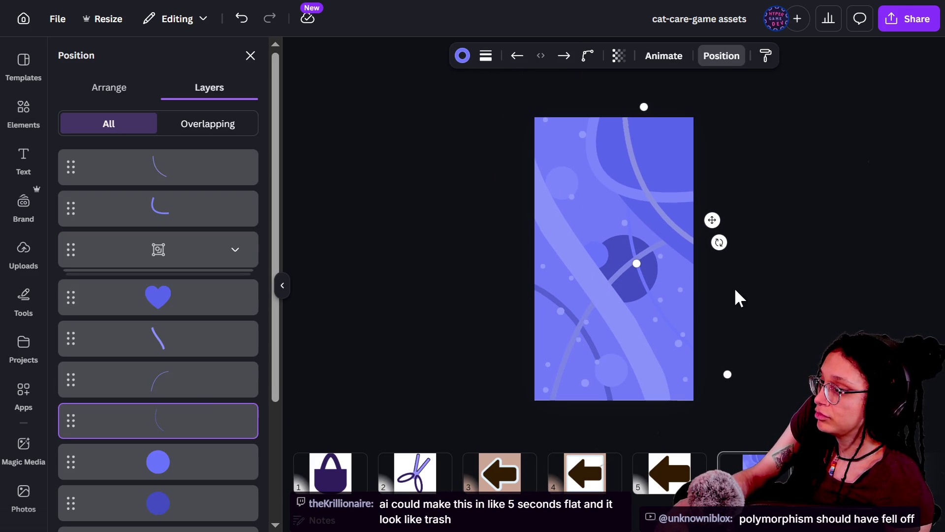
Step: Draw a new curved line at upper right, stretching its right end and deepening its bend
mouse_move(727, 377)
mouse_down()
mouse_move(760, 397)
mouse_move(740, 385)
mouse_up()
click(758, 257)
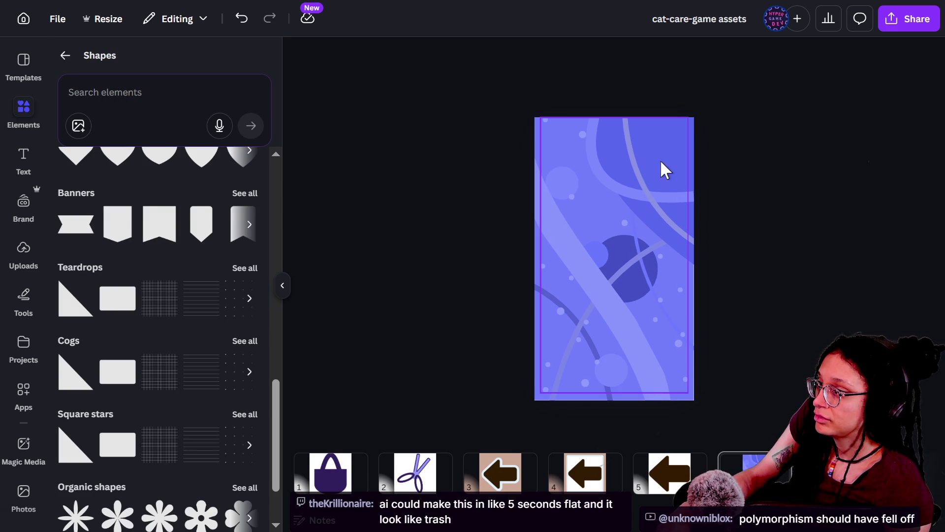
click(620, 197)
mouse_move(696, 199)
mouse_down()
mouse_move(689, 173)
mouse_move(697, 194)
mouse_up()
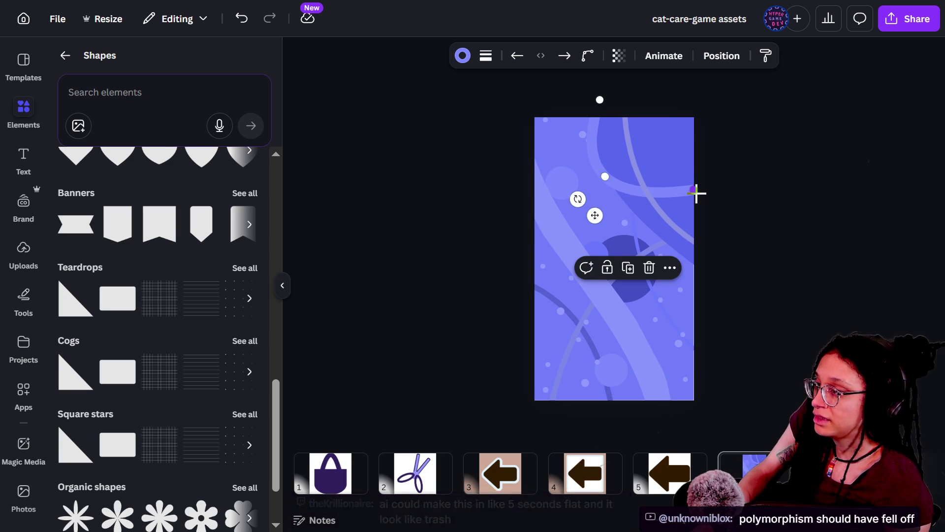
drag(602, 177, 590, 178)
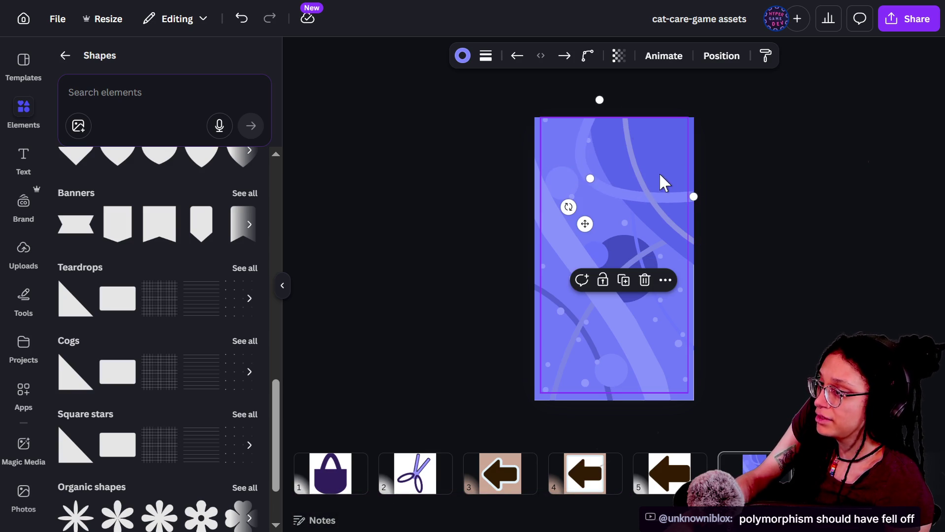
mouse_move(696, 194)
mouse_down()
mouse_move(720, 190)
mouse_move(720, 175)
mouse_up()
click(803, 219)
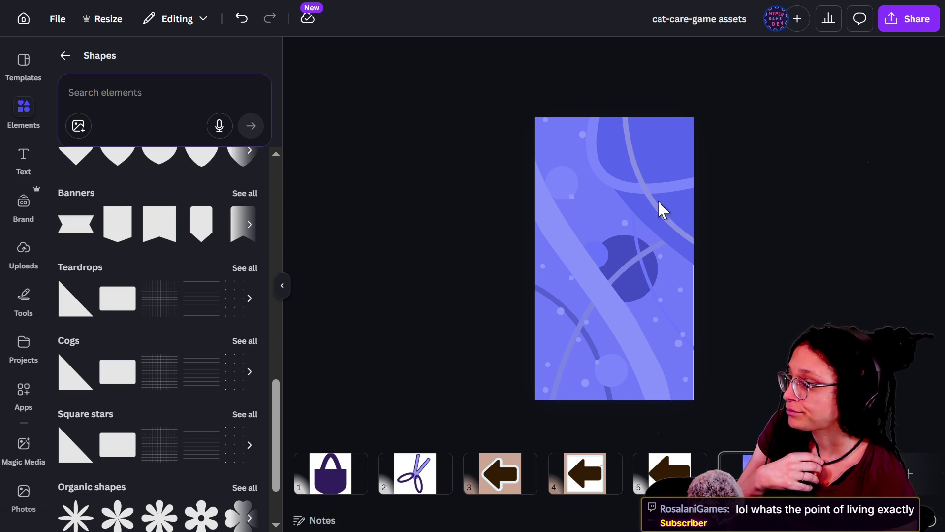
click(625, 196)
drag(605, 179, 601, 165)
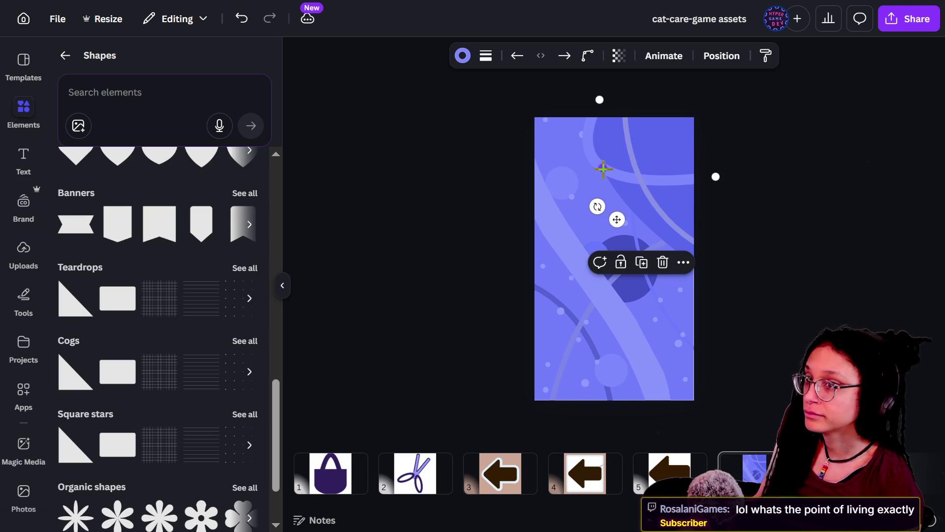
click(778, 214)
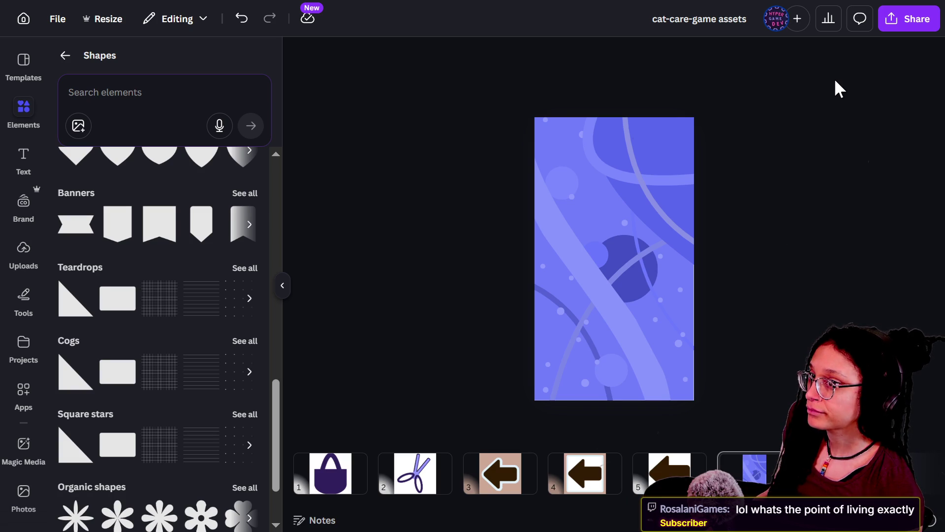
Step: Delete a small shape from the background group, then undo the deletion
click(610, 369)
click(611, 369)
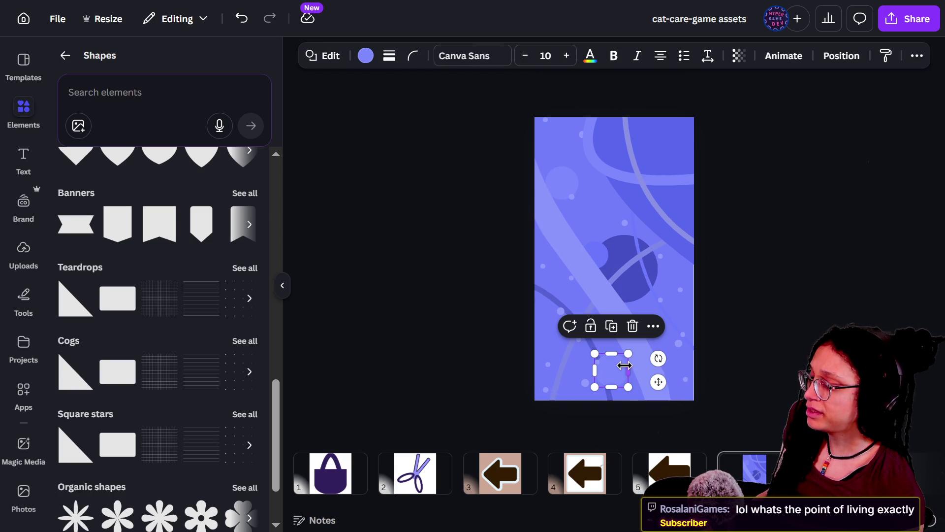
key(Delete)
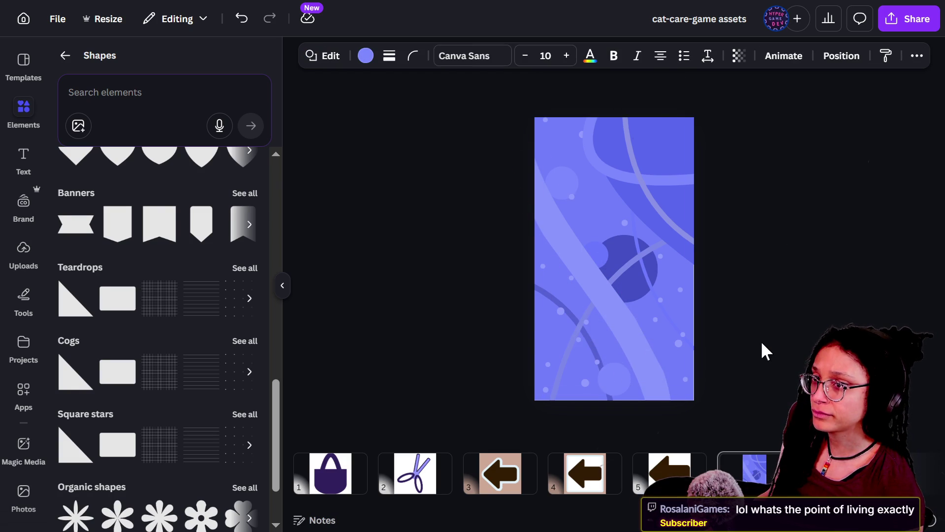
key(ctrl+z)
key(Escape)
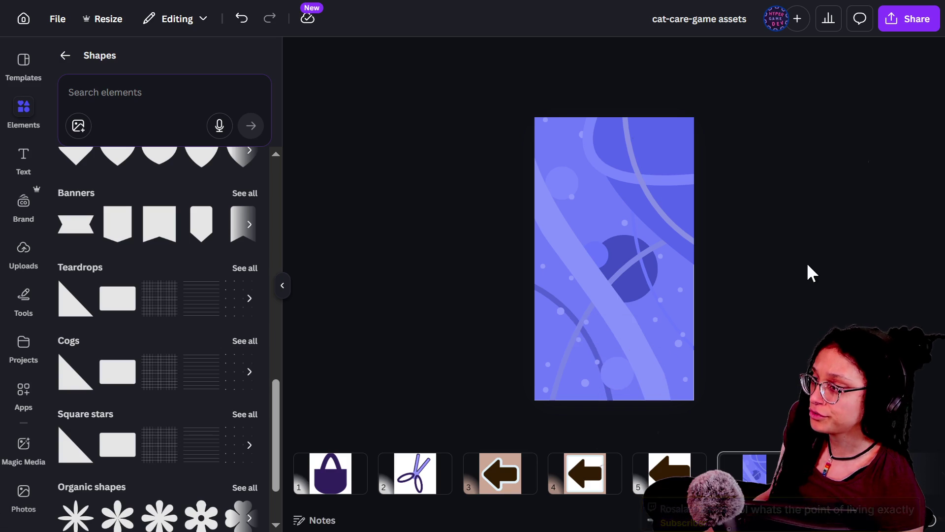
Step: Download only page 6 as a PNG, then switch back to the Godot game
click(909, 18)
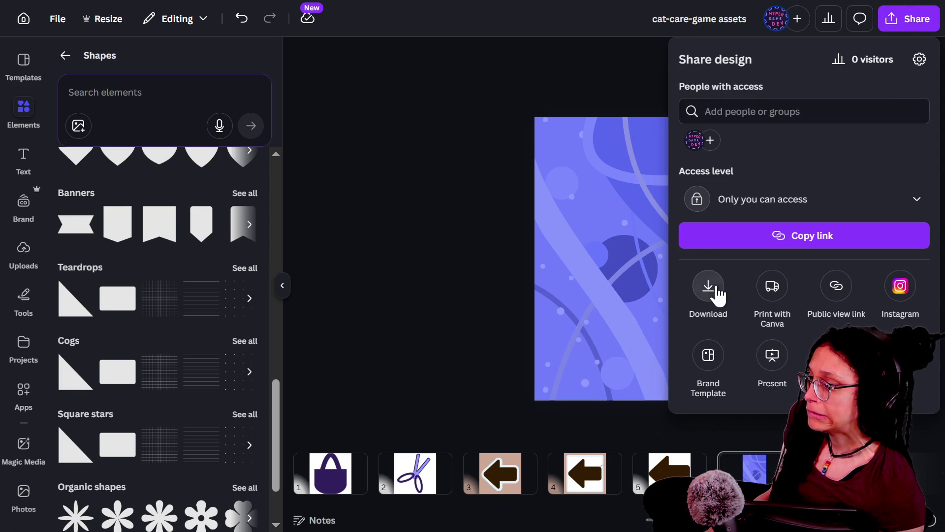
click(717, 291)
click(721, 272)
click(734, 311)
click(734, 336)
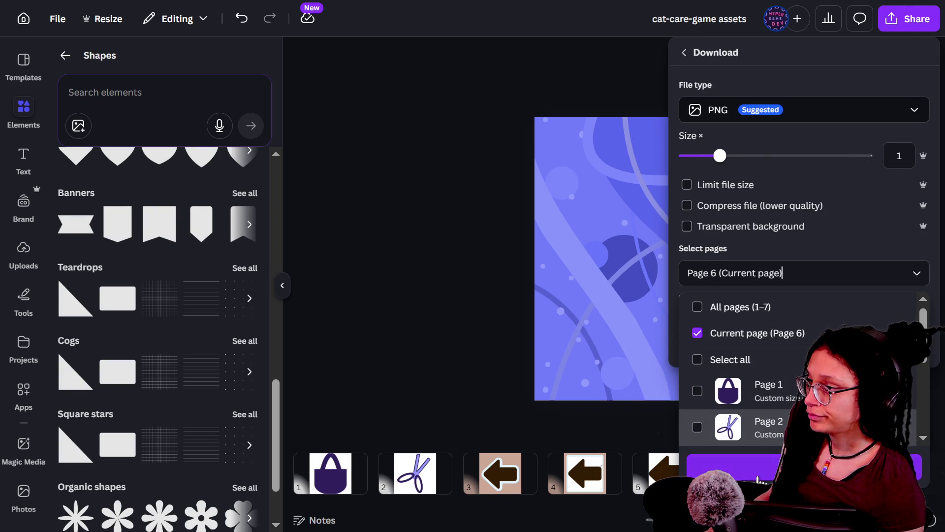
click(733, 273)
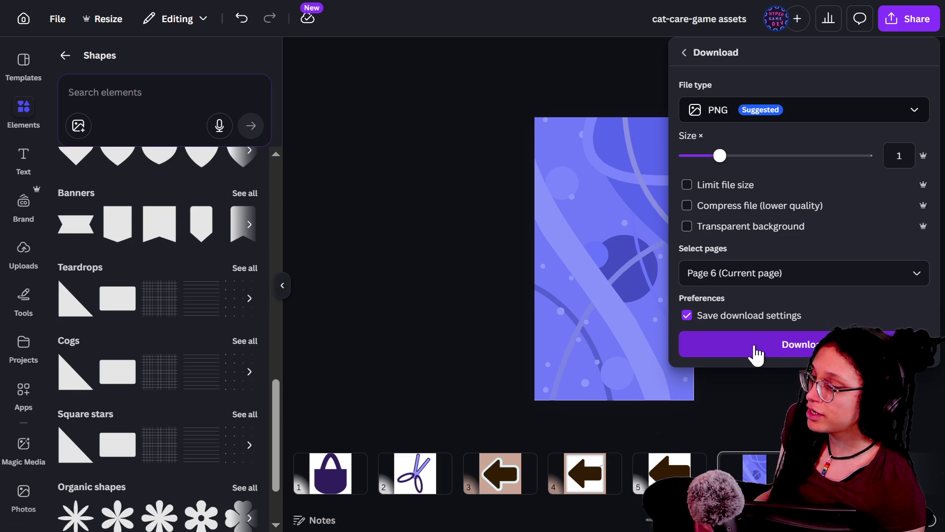
click(756, 354)
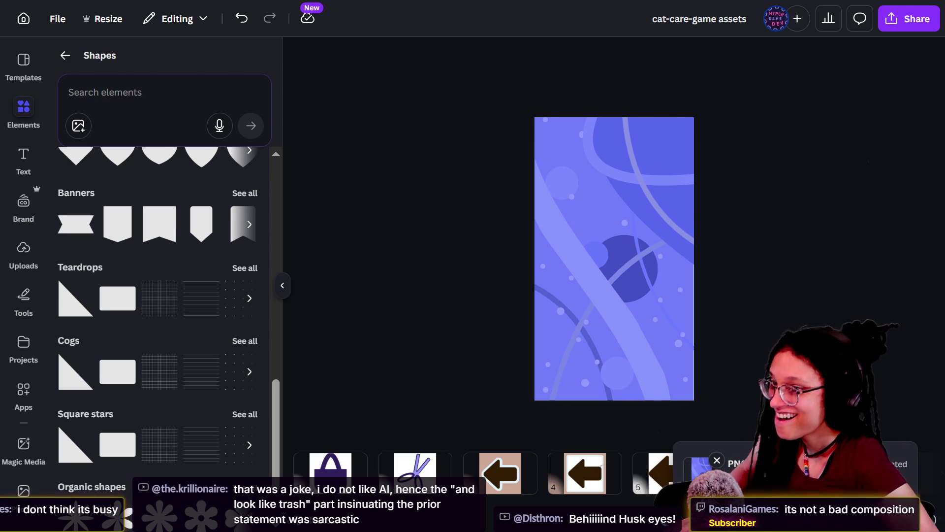
key(alt+Tab)
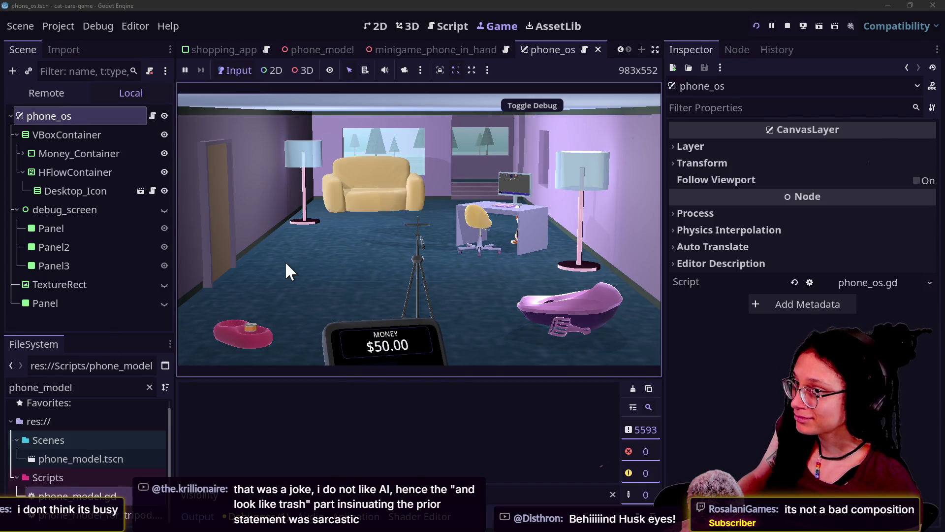
Step: Rename the downloaded wallpaper in Downloads to phone_wallpaper-1.png
key(alt+Tab)
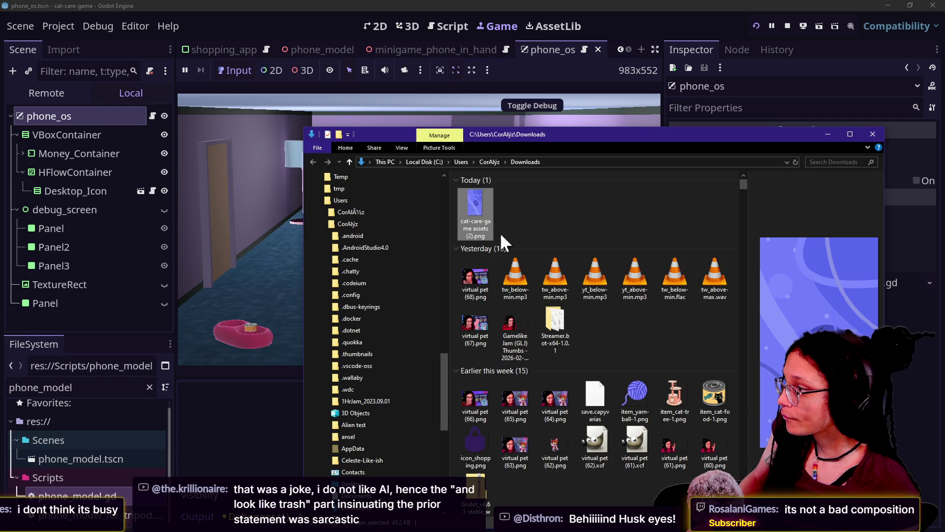
click(474, 231)
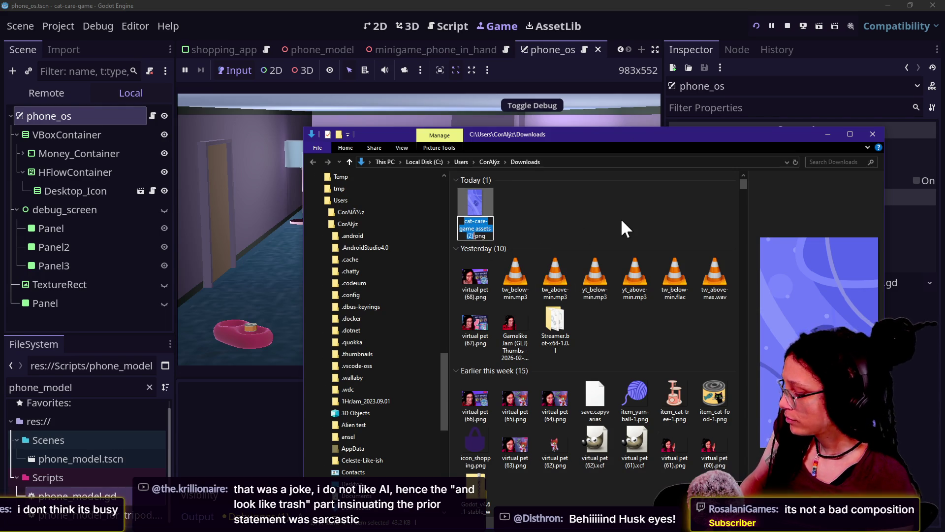
text(phone_wallpaper-1)
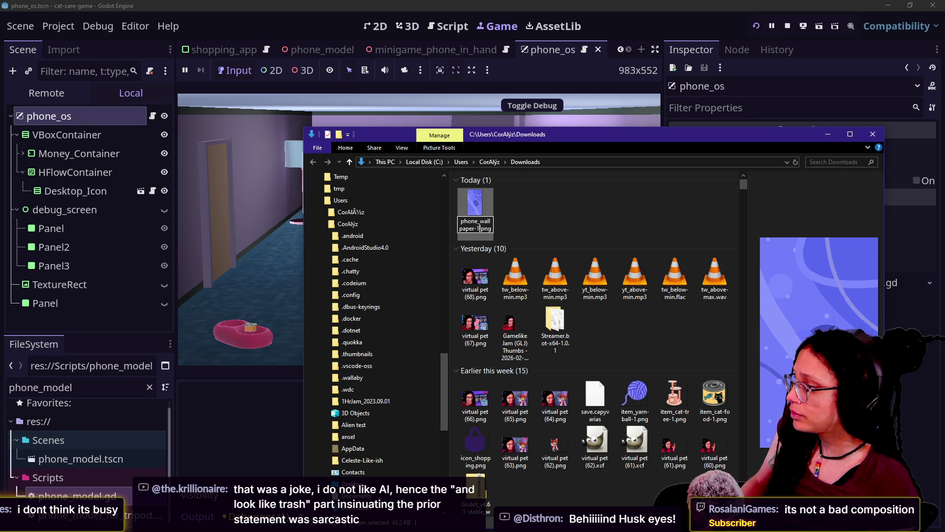
key(Return)
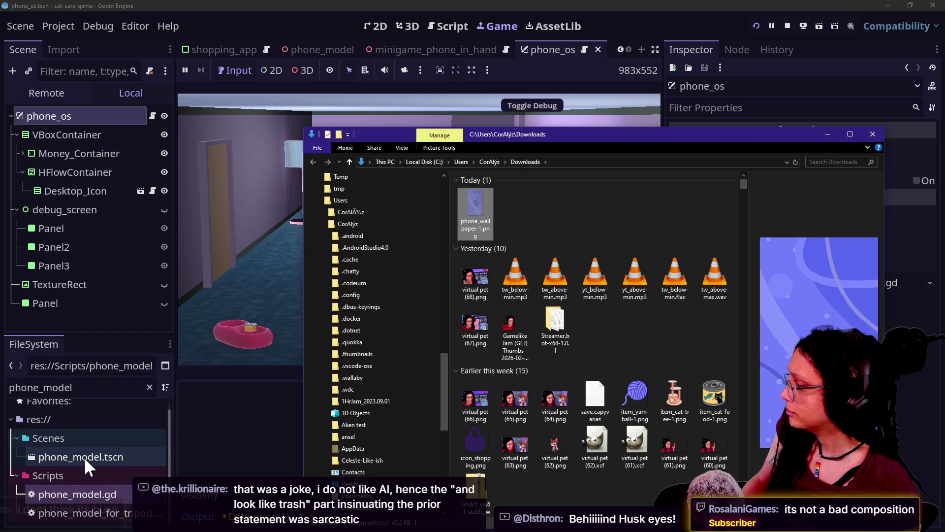
click(82, 488)
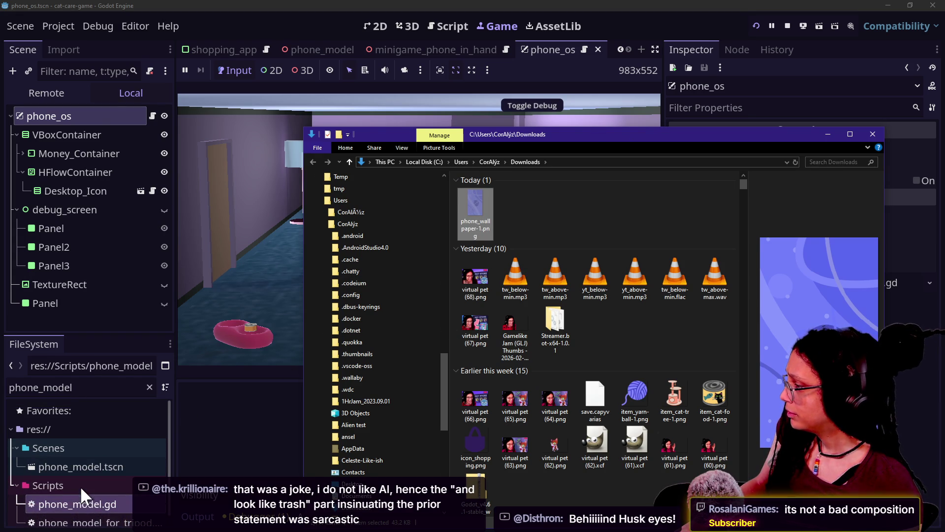
Step: Clear the FileSystem filter and browse to the project's res:// Images folder
click(149, 386)
scroll(97, 434, up, 15)
scroll(97, 434, up, 20)
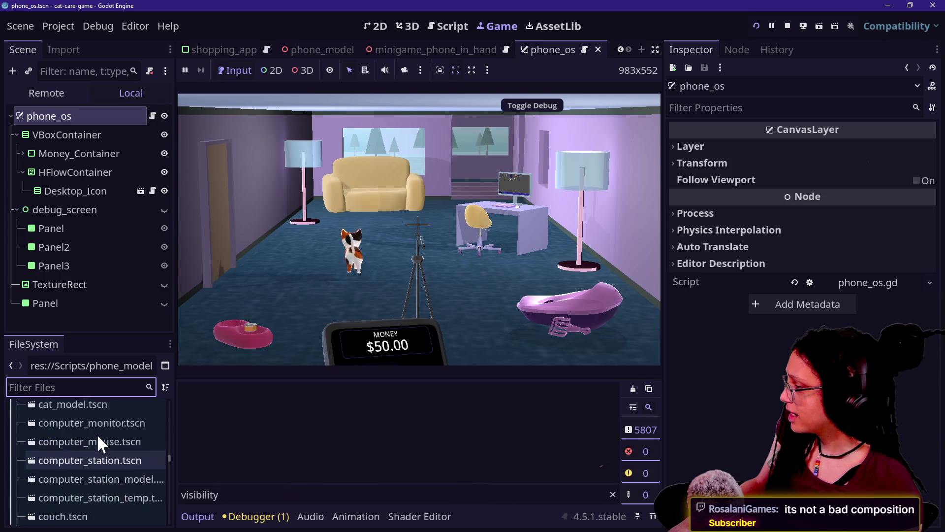
scroll(97, 434, up, 15)
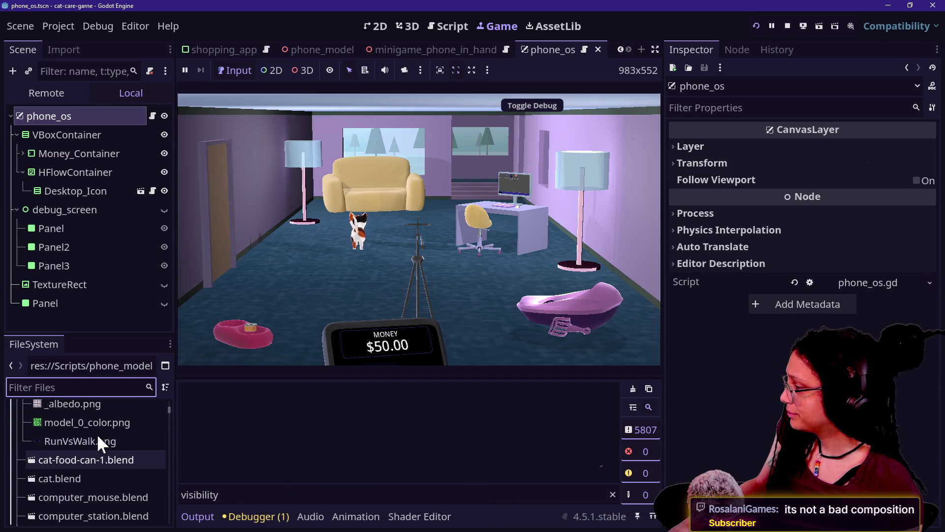
click(137, 428)
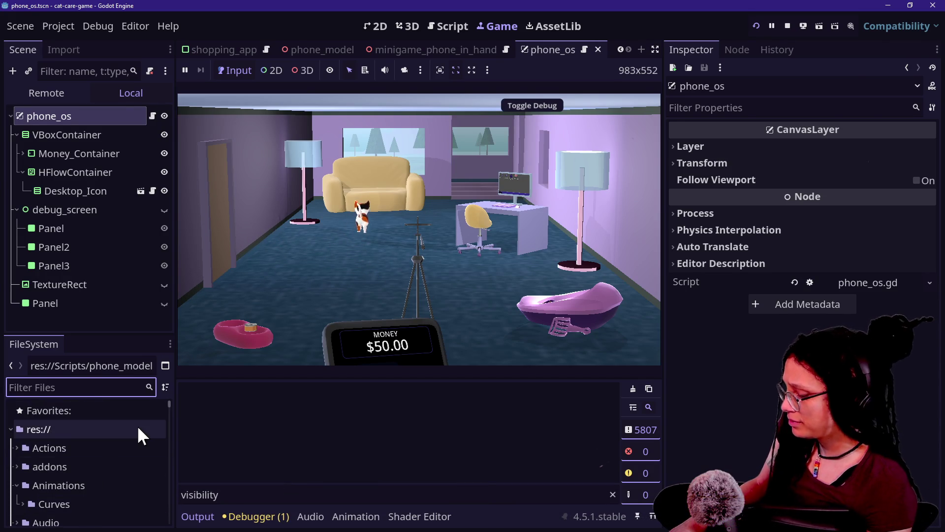
scroll(55, 462, down, 15)
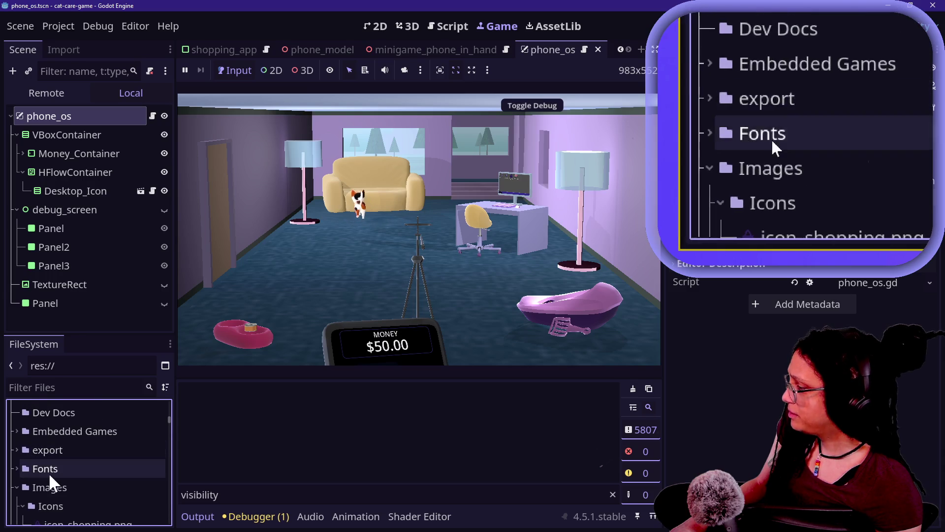
scroll(41, 479, down, 3)
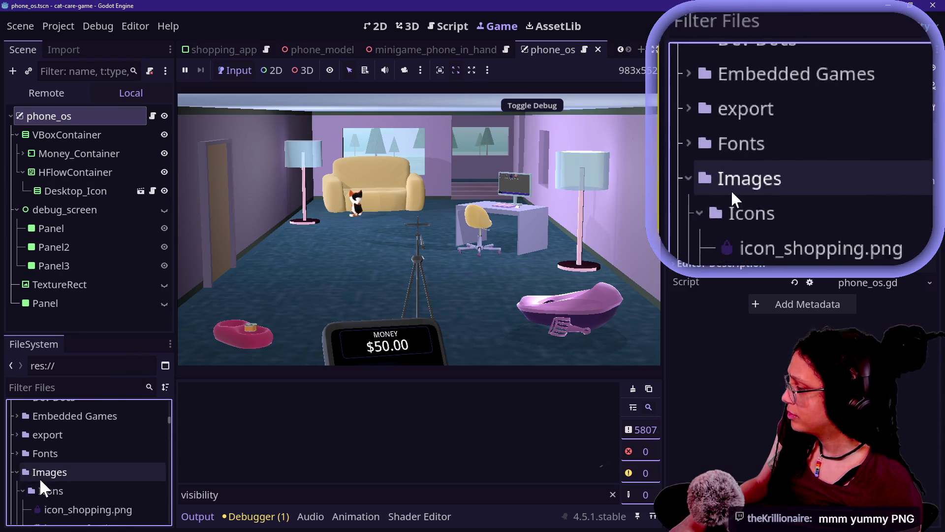
Step: Copy phone_wallpaper-1.png from Downloads into the Images folder and select the imported file
key(alt+Tab)
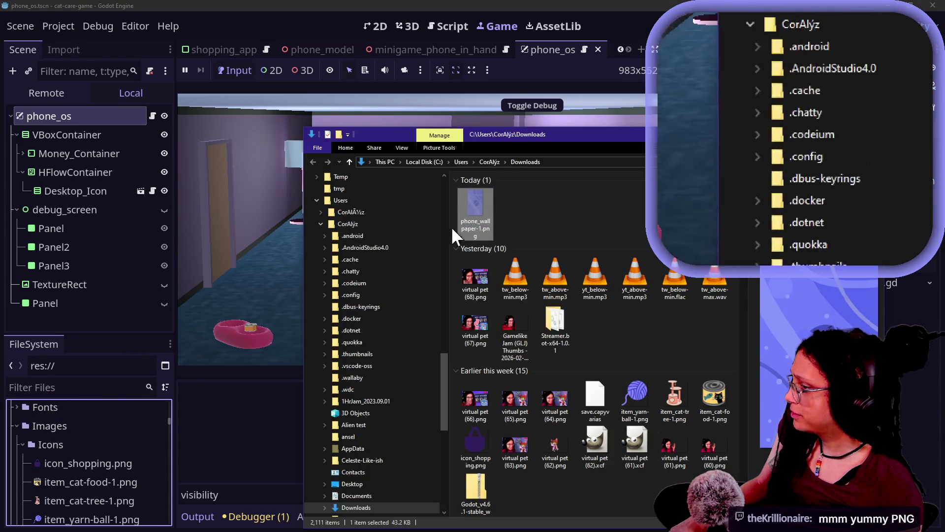
mouse_move(474, 218)
mouse_down()
mouse_move(2, 473)
mouse_move(20, 431)
mouse_move(34, 462)
mouse_move(30, 440)
mouse_move(44, 429)
mouse_up()
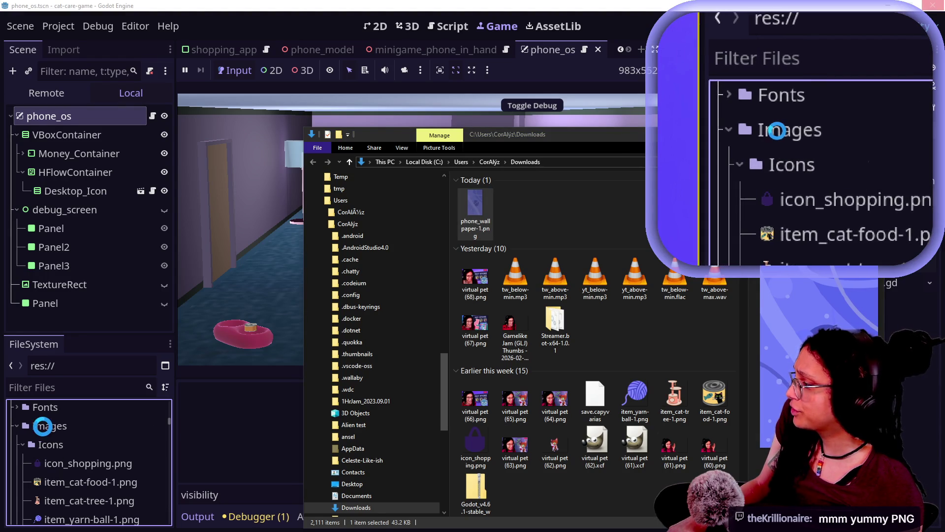
click(50, 415)
scroll(52, 440, down, 5)
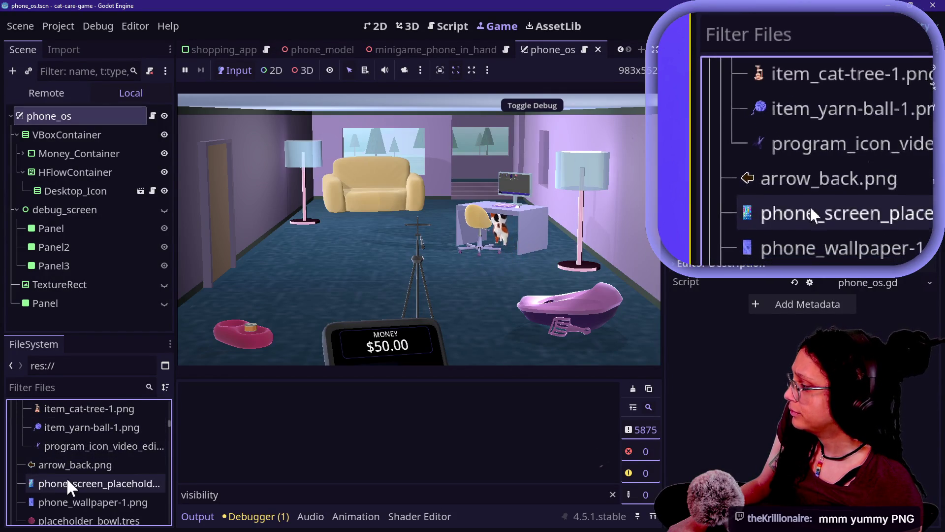
scroll(71, 452, up, 4)
scroll(72, 452, down, 1)
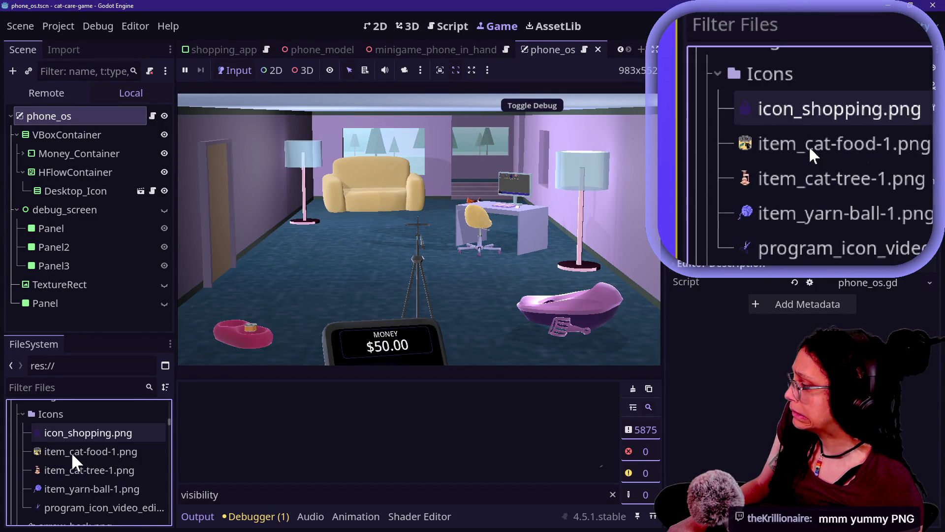
scroll(71, 451, up, 3)
scroll(71, 451, down, 6)
scroll(72, 452, down, 3)
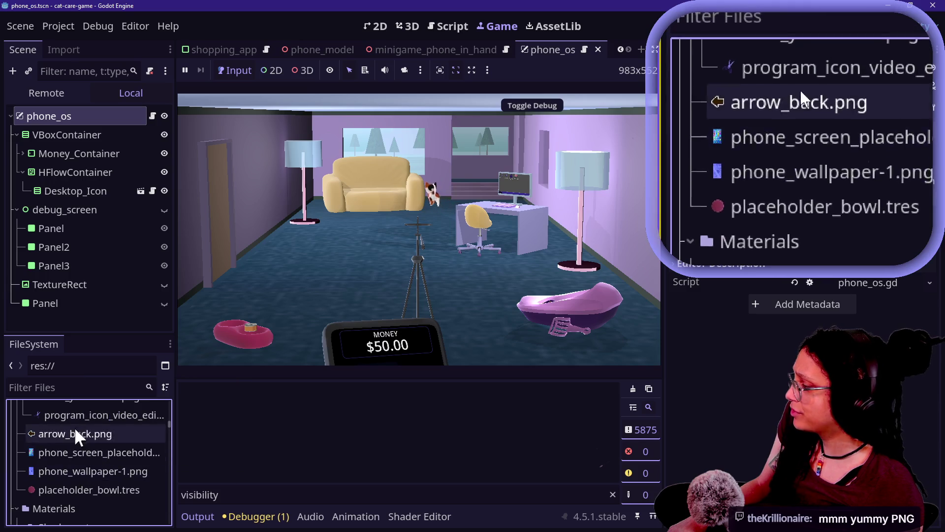
scroll(72, 457, down, 1)
click(71, 456)
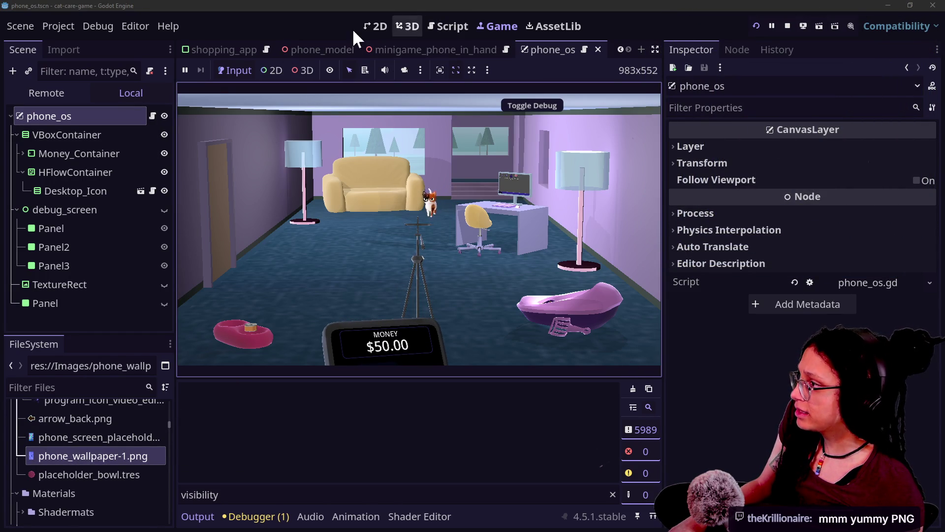
click(372, 25)
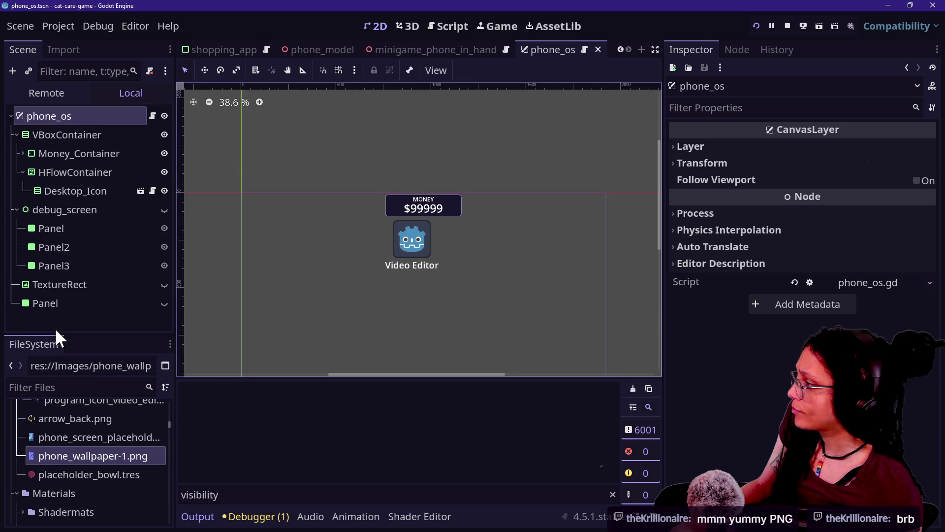
Step: Add a PanelContainer child node to the phone_os root node
right_click(56, 120)
click(58, 271)
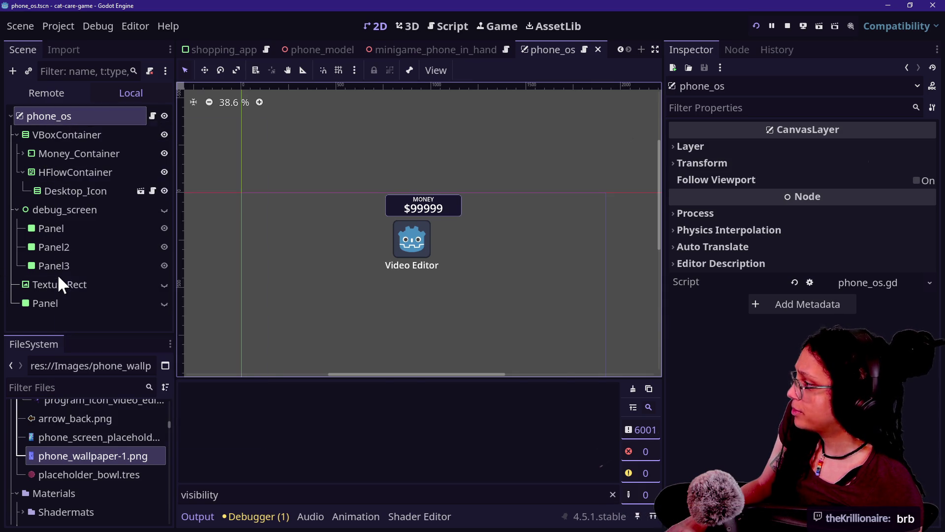
key(Escape)
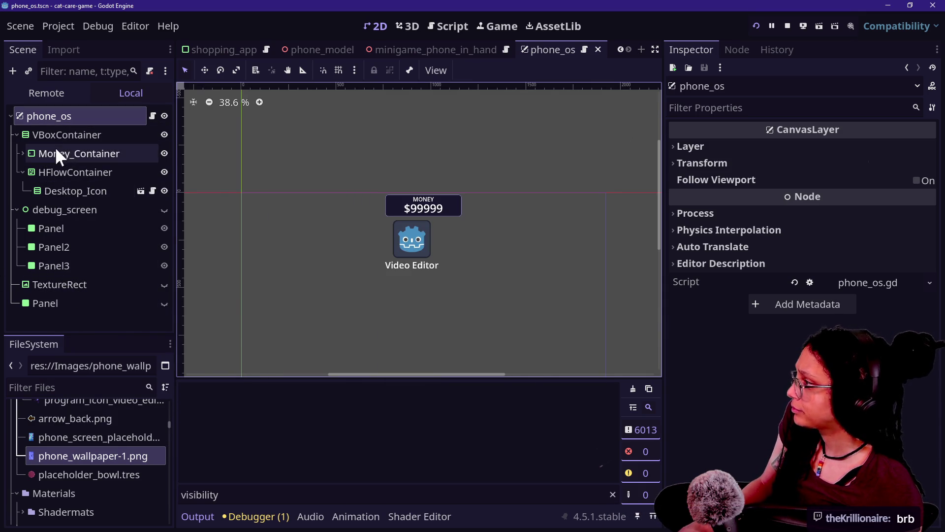
right_click(53, 119)
key(Escape)
key(ctrl+a)
text(te)
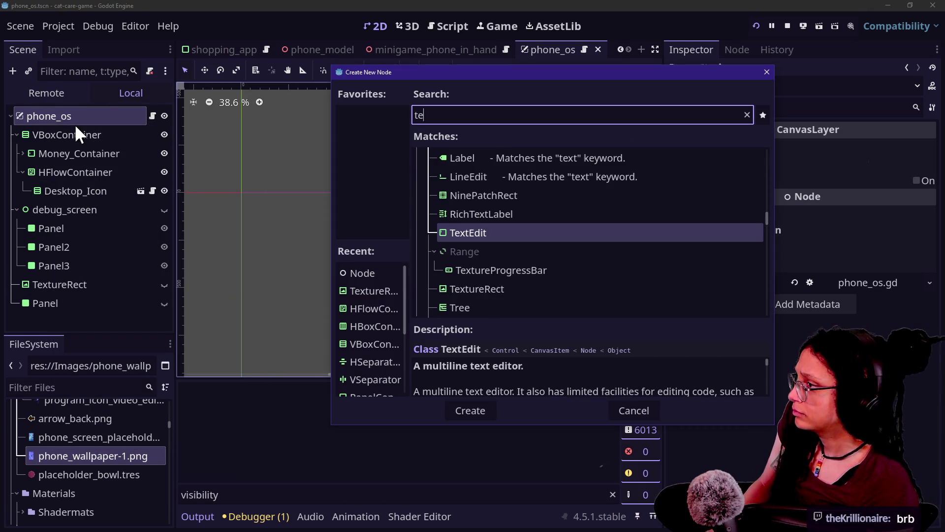
key(BackSpace)
key(BackSpace)
text(panel)
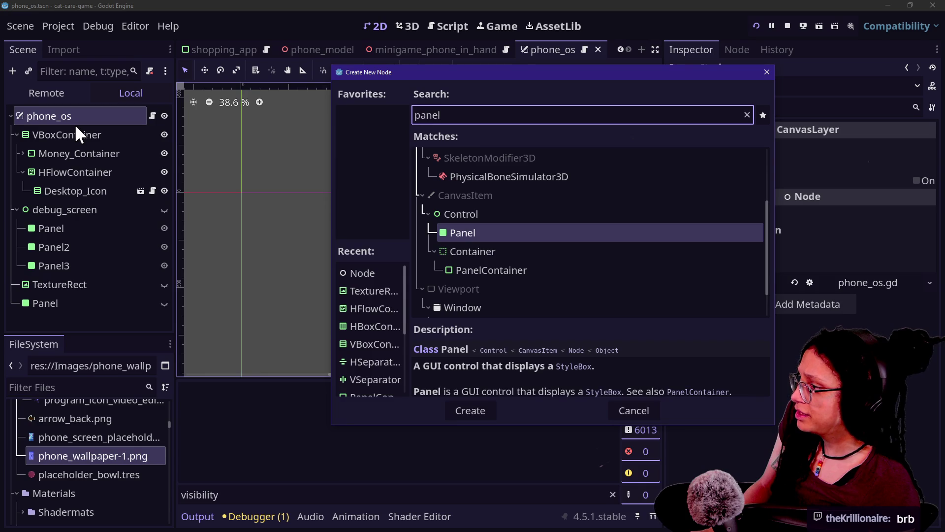
key(Down)
key(Down)
key(Return)
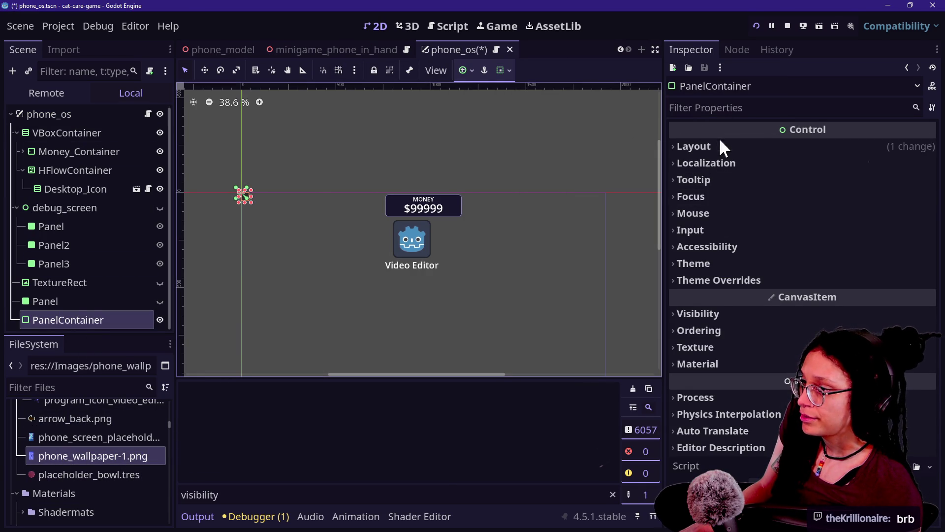
Step: Give the PanelContainer a StyleBoxTexture panel override textured with phone_wallpaper-1.png, stopping the game
click(702, 284)
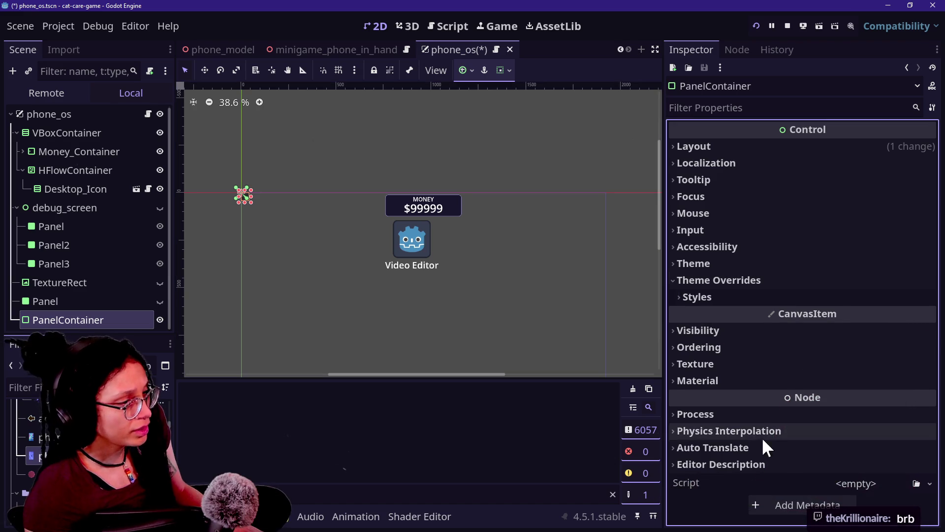
click(729, 298)
click(857, 316)
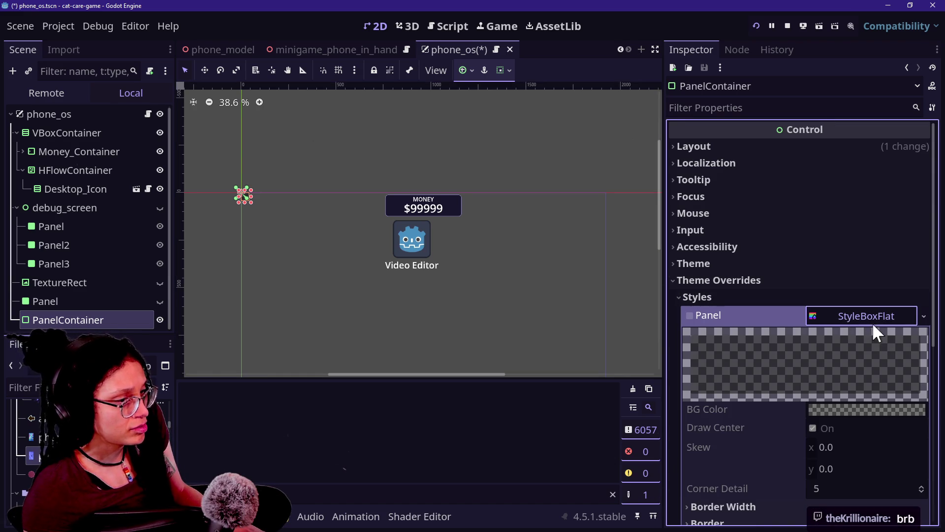
click(921, 313)
click(882, 338)
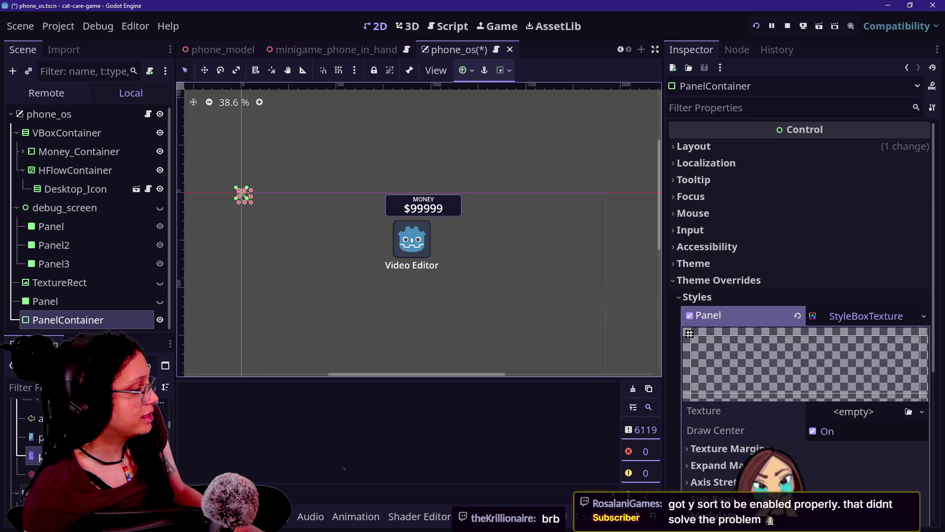
click(785, 27)
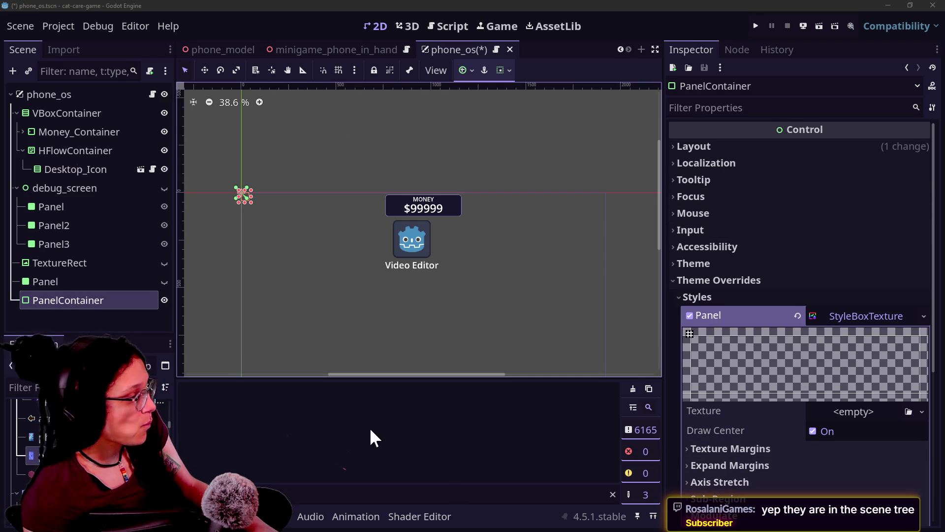
mouse_move(39, 456)
mouse_down()
mouse_move(622, 380)
mouse_move(890, 415)
mouse_move(853, 411)
mouse_up()
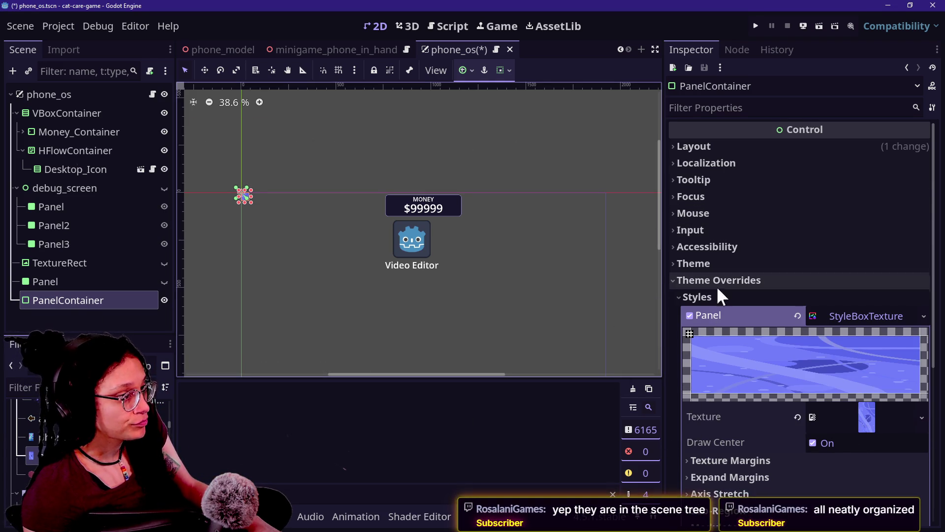
Step: Anchor the wallpaper panel to fill the whole phone screen and save phone_os
click(500, 71)
click(499, 71)
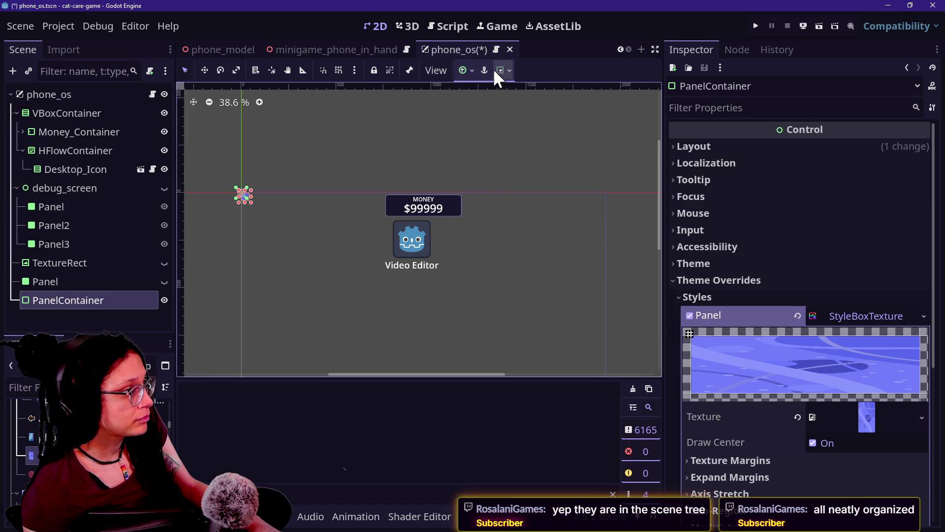
click(463, 70)
click(536, 168)
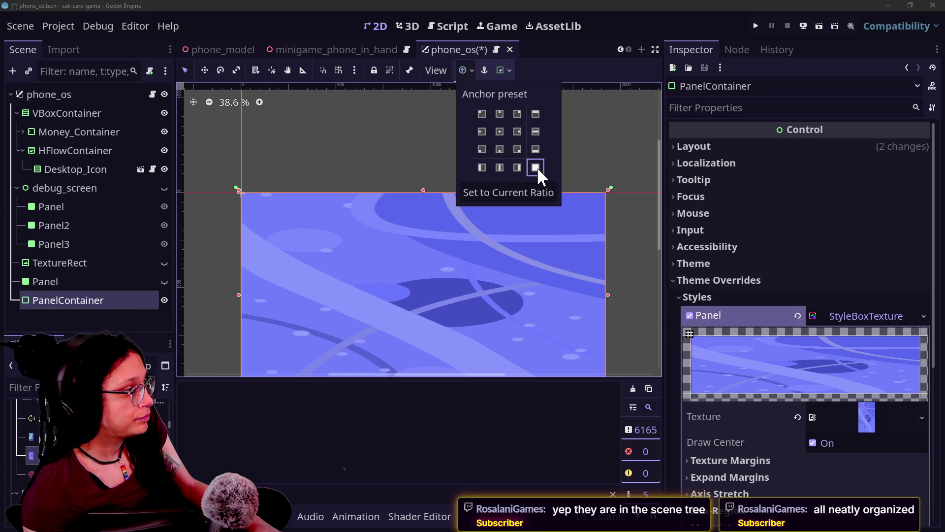
scroll(408, 224, down, 3)
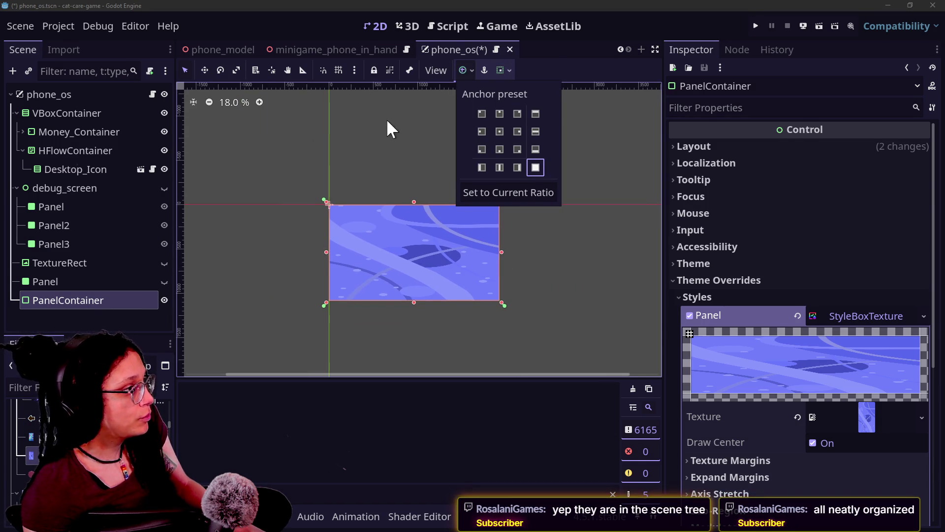
key(ctrl+s)
Step: Run the game from the handheld phone scene and repeatedly raise the phone to check the wallpaper
click(424, 46)
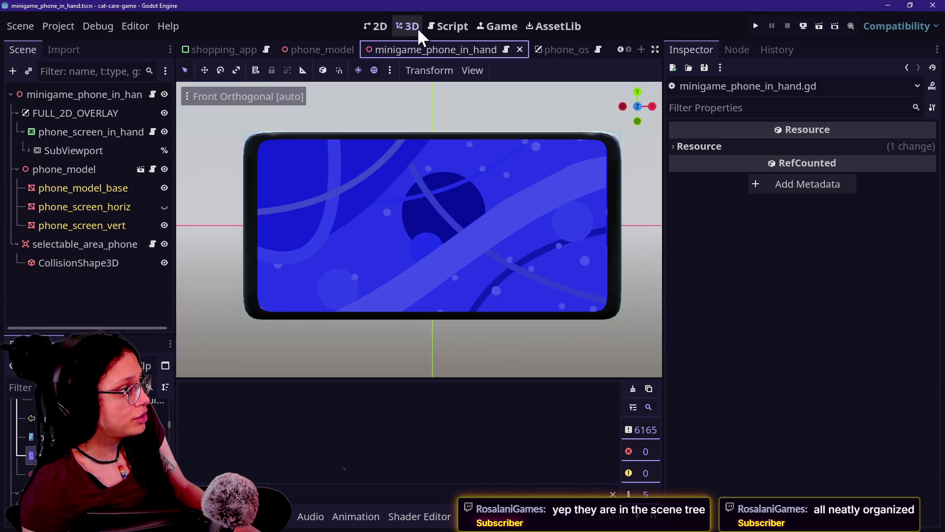
scroll(428, 196, up, 2)
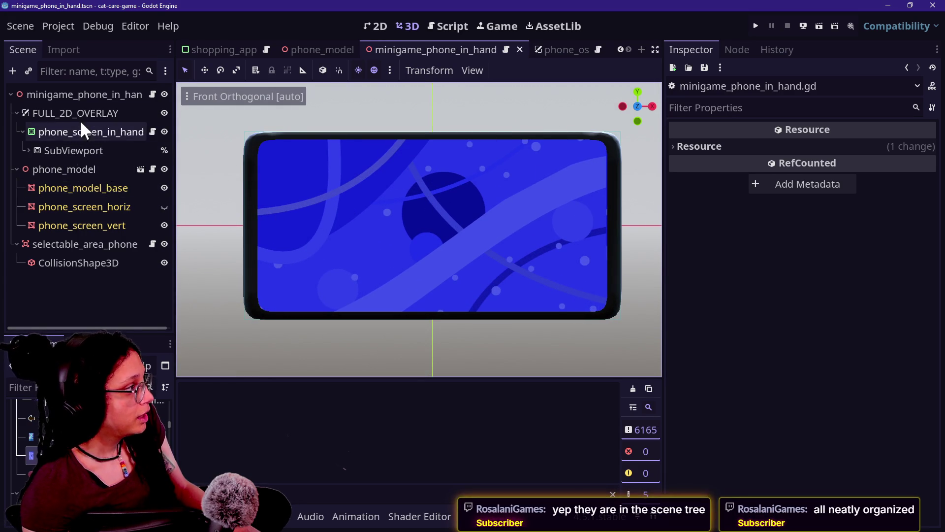
click(73, 168)
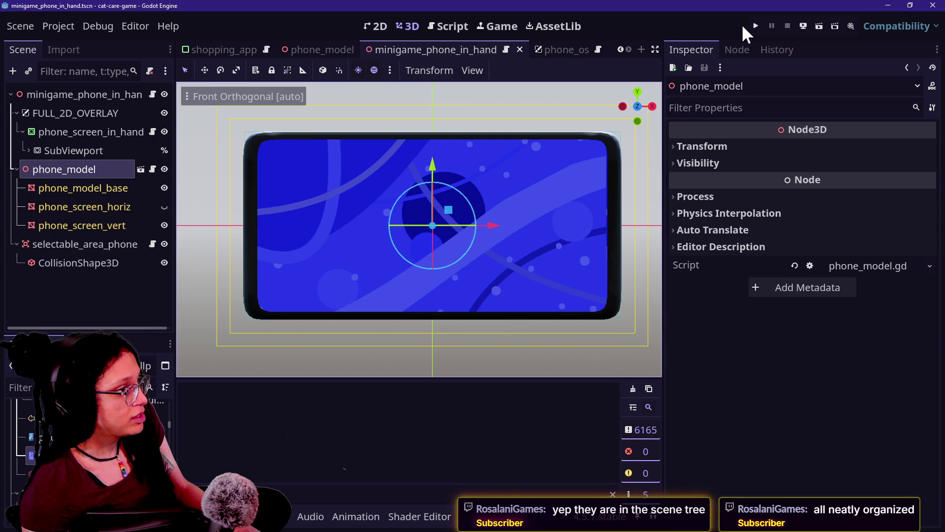
click(755, 25)
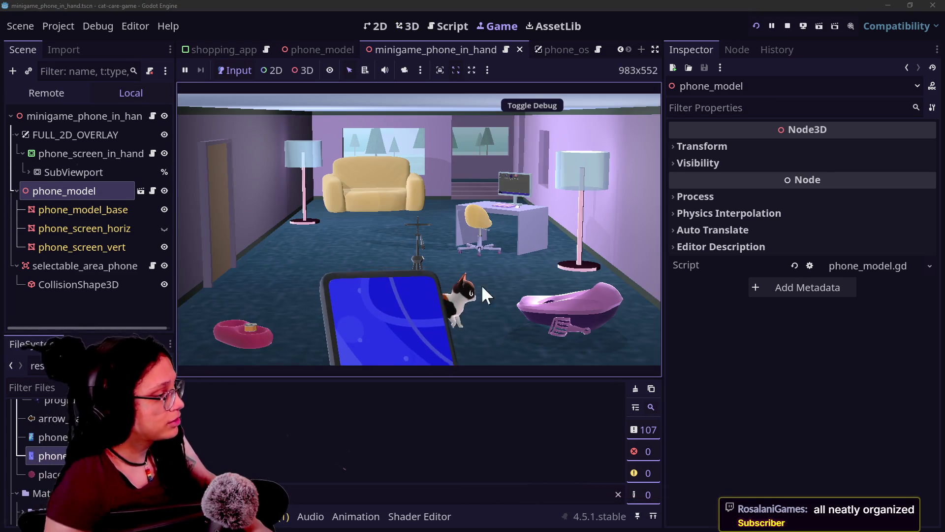
click(404, 322)
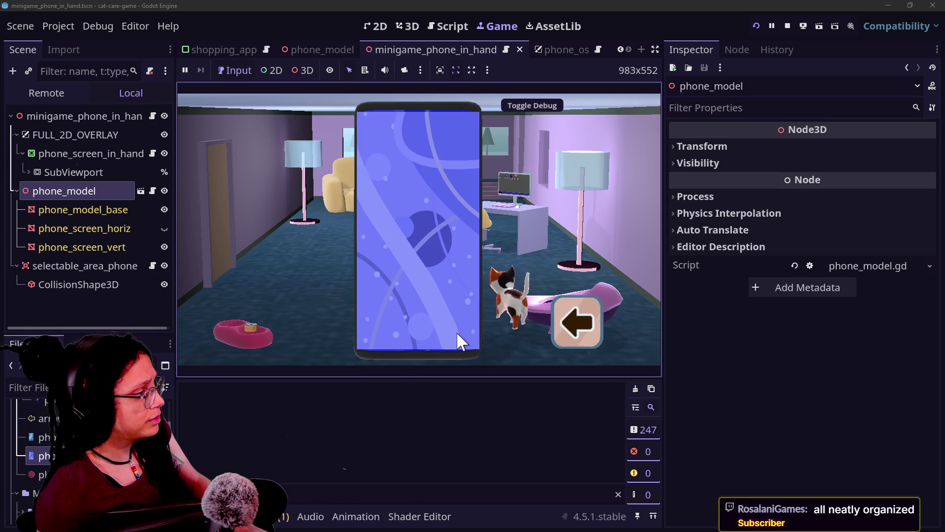
click(581, 307)
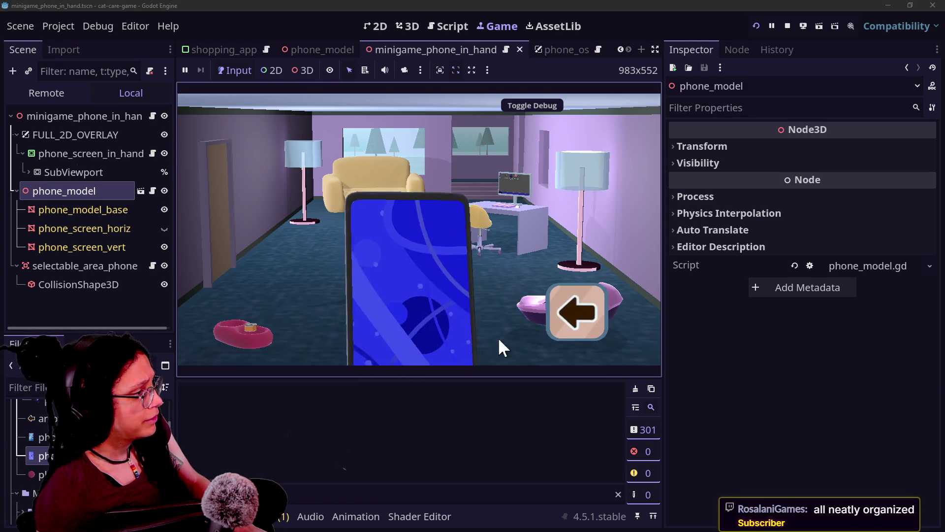
click(359, 347)
click(552, 319)
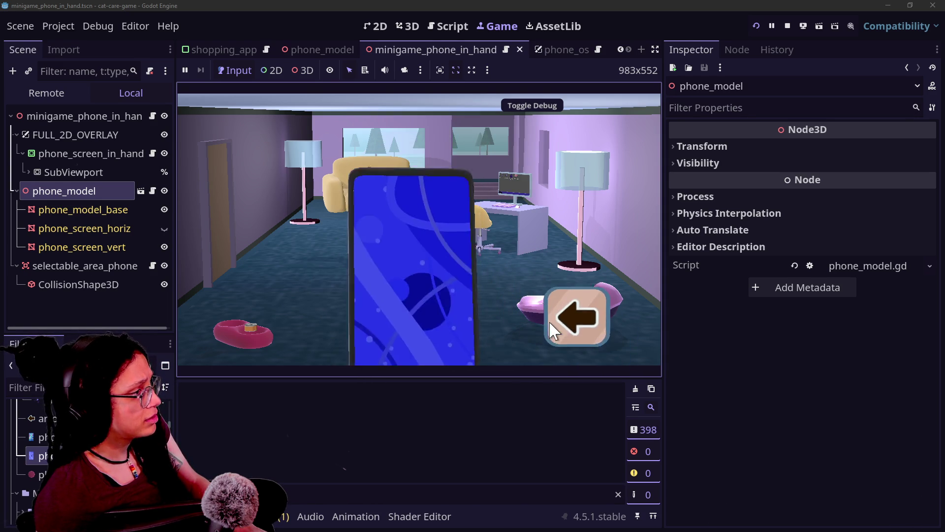
click(359, 329)
click(568, 326)
click(350, 342)
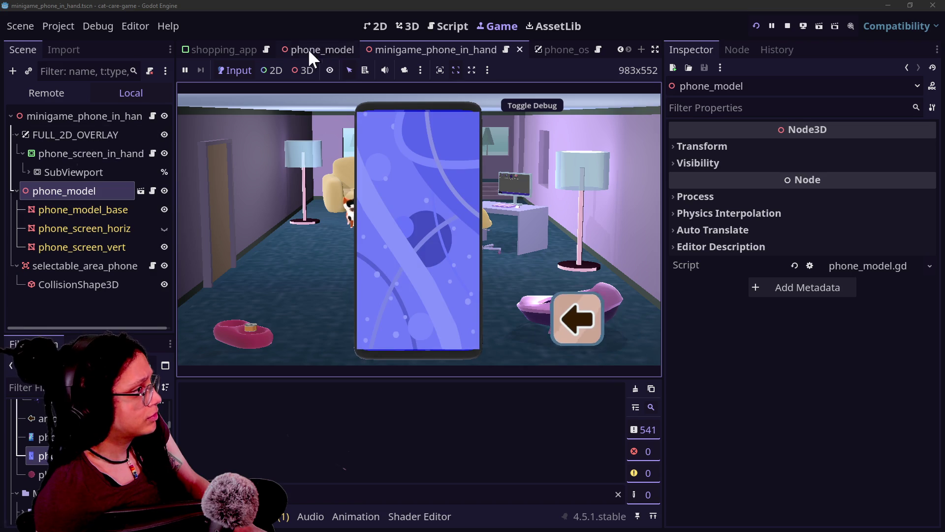
Step: Review the phone screen in the 2D workspace and the phone model in 3D
click(380, 25)
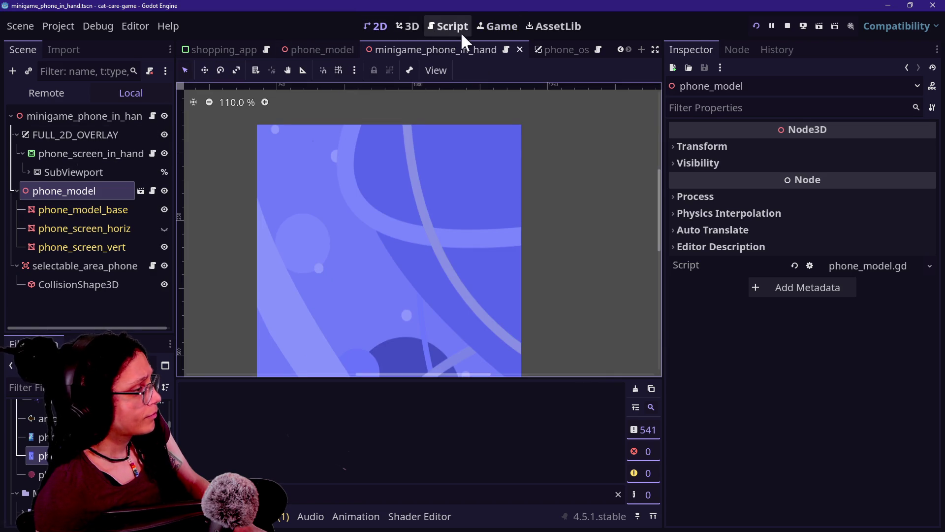
click(484, 28)
click(374, 25)
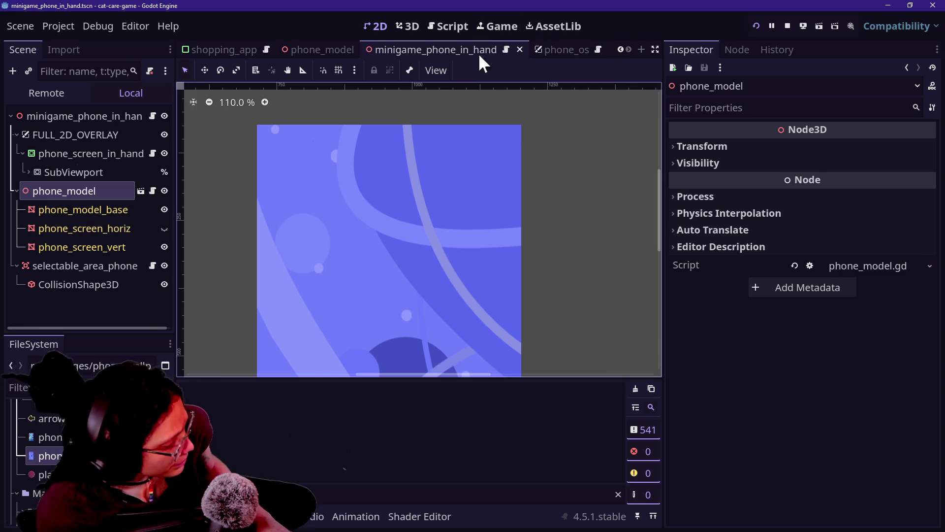
click(339, 70)
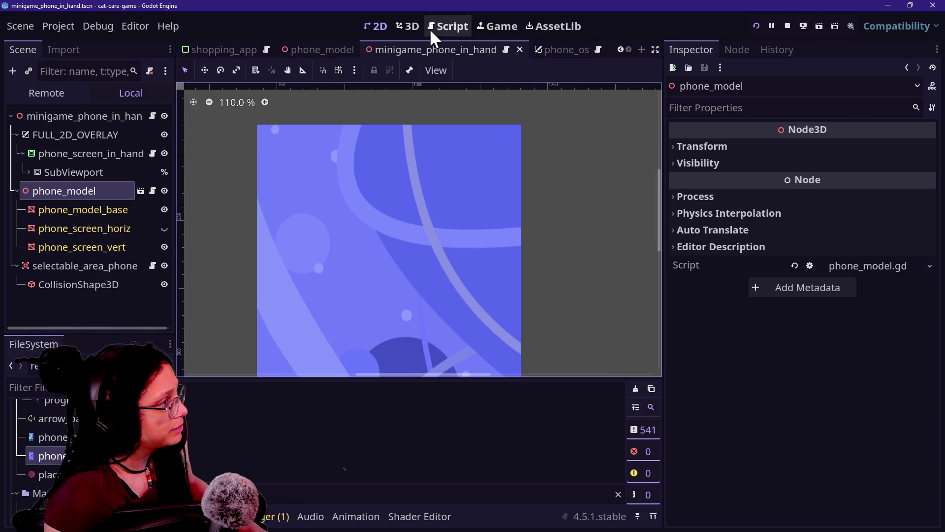
click(396, 31)
click(378, 27)
click(395, 26)
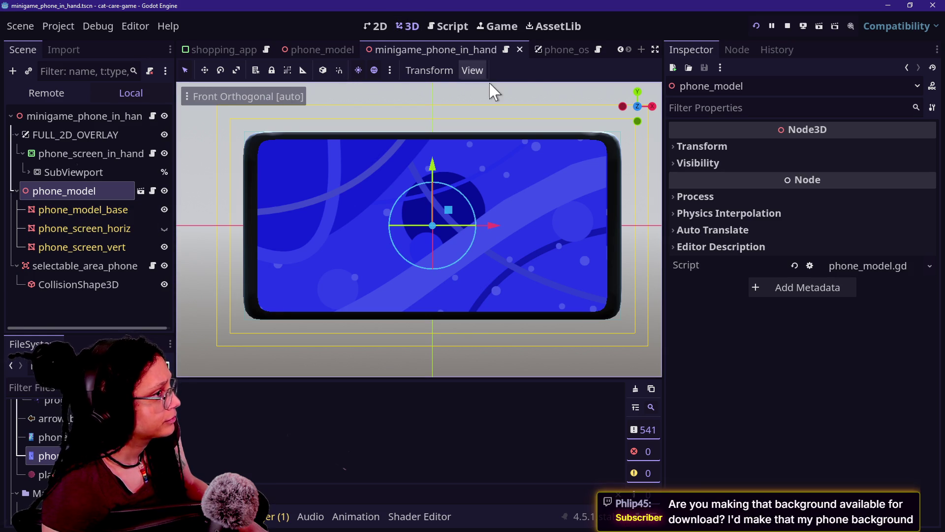
click(547, 50)
Step: Move PanelContainer directly under phone_os and rename it Wallpaper_Pane
mouse_move(58, 321)
mouse_down()
mouse_move(69, 140)
mouse_move(80, 129)
mouse_up()
double_click(81, 133)
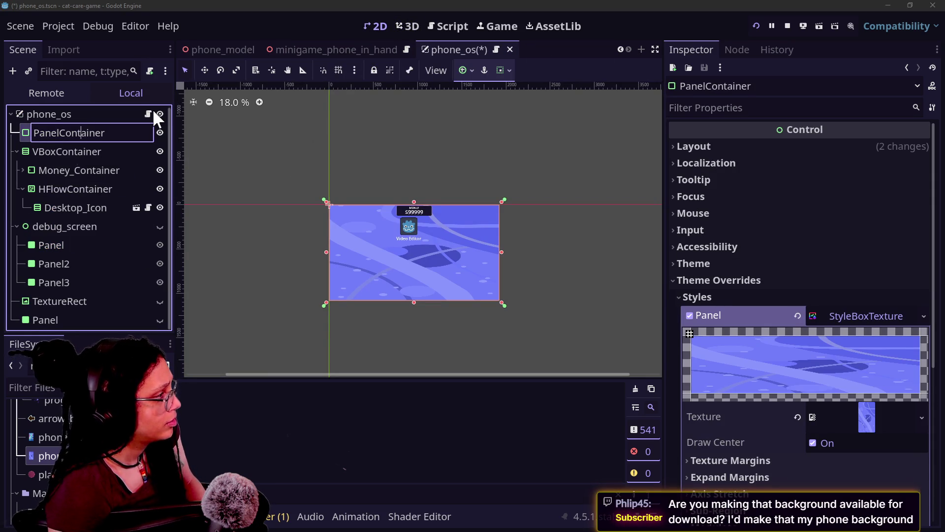
text(B)
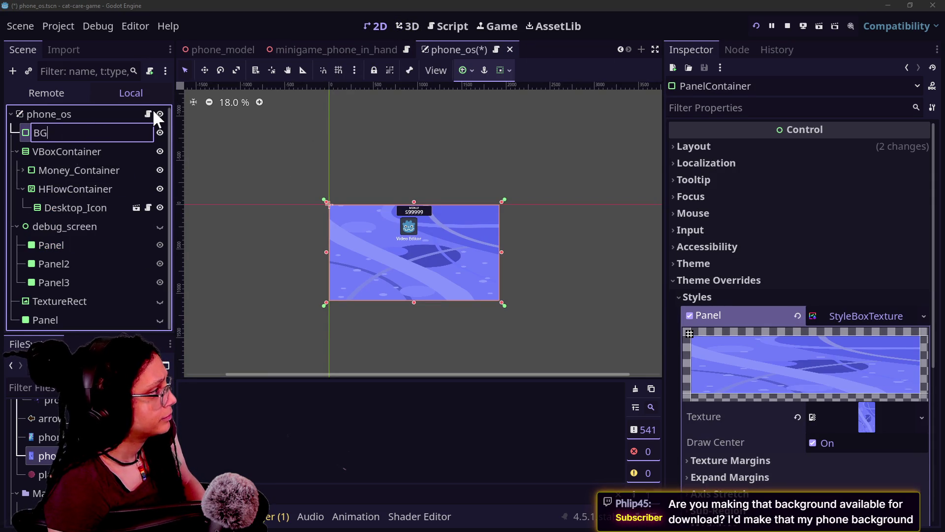
key(BackSpace)
text(WA)
key(BackSpace)
text(allpaperP)
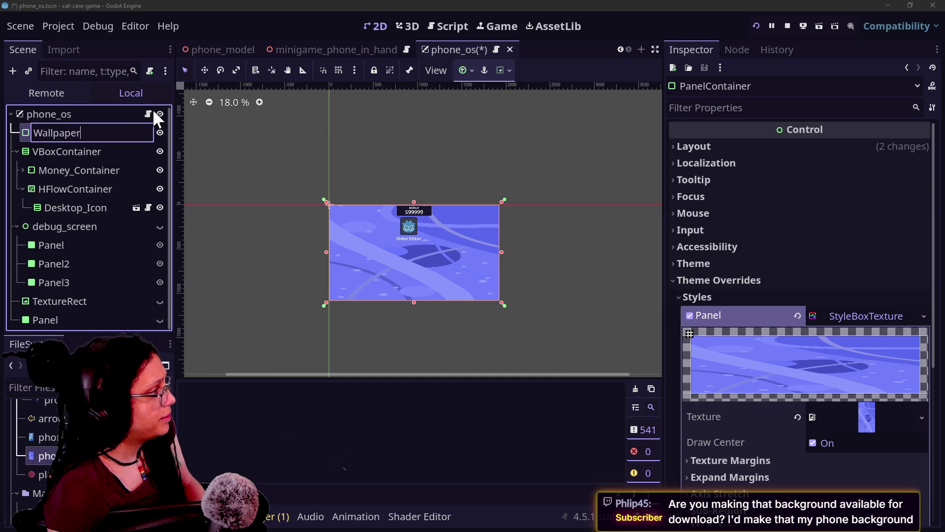
key(BackSpace)
text(_Pane)
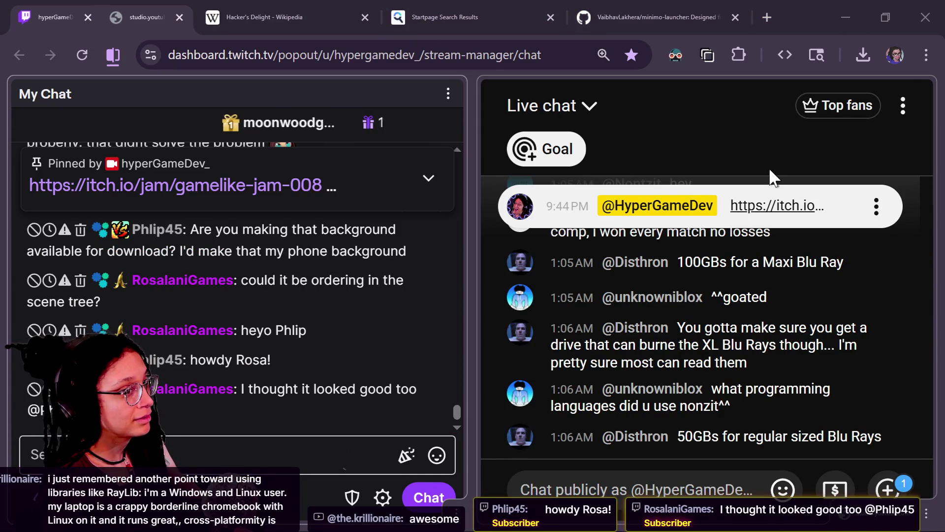
Step: Switch to the browser and open the #live_text channel on the Discord server
key(alt+Tab)
click(472, 59)
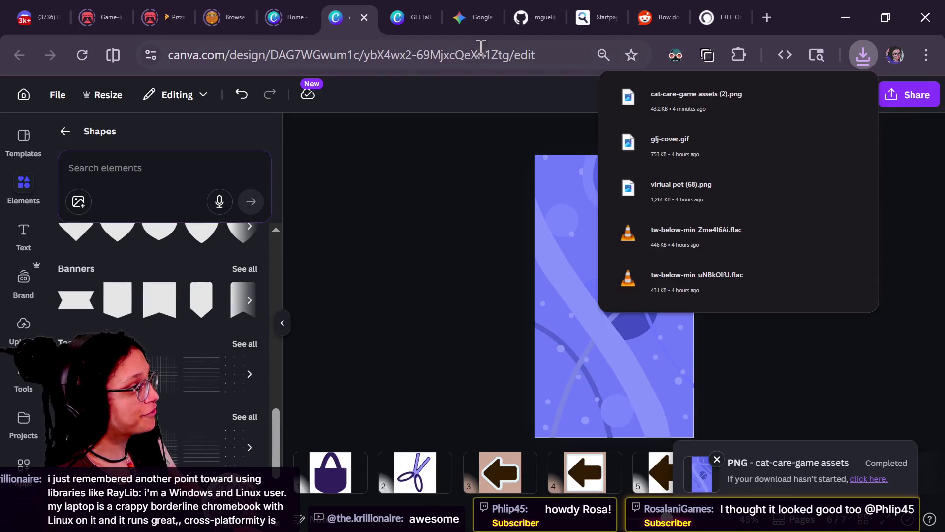
click(39, 17)
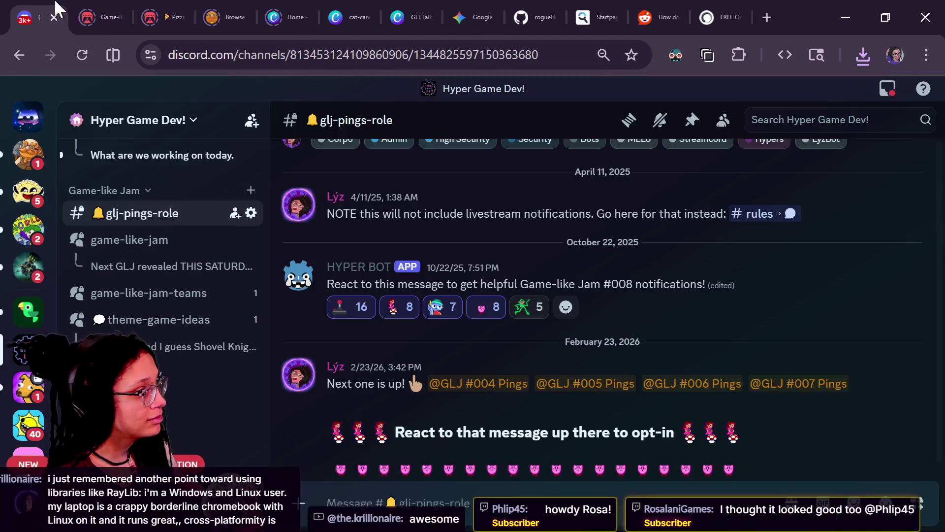
scroll(158, 345, down, 10)
scroll(160, 344, up, 5)
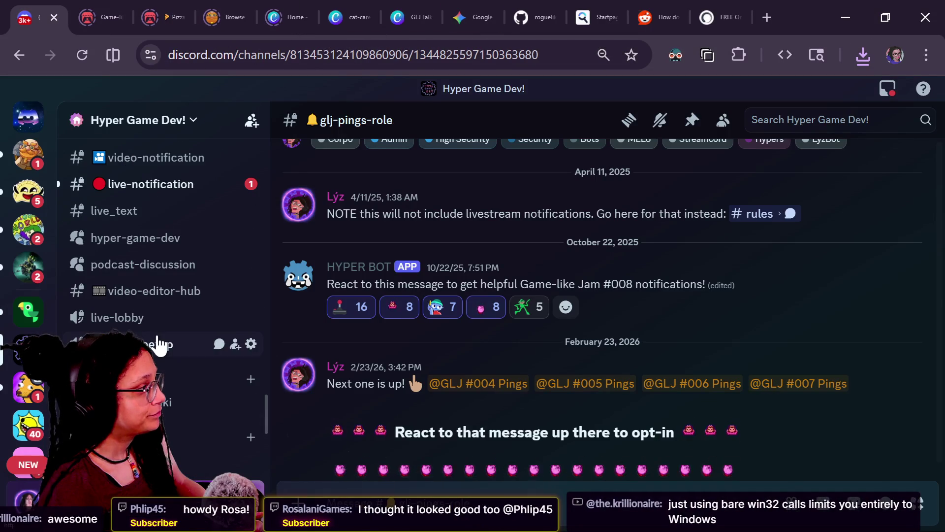
click(147, 210)
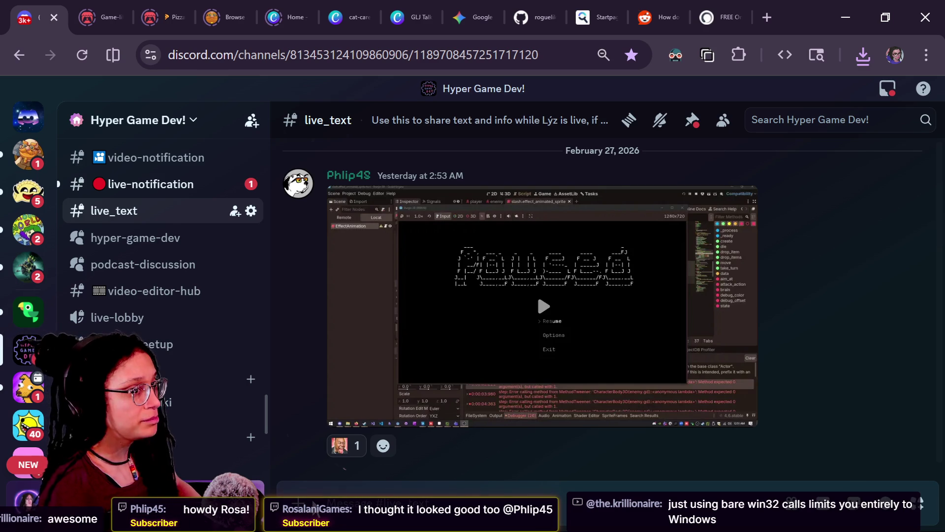
Step: Drag phone_wallpaper-1.png from Downloads into the message box and send it
key(alt+Tab)
mouse_move(480, 221)
mouse_down()
mouse_move(296, 468)
mouse_move(285, 459)
mouse_move(375, 480)
mouse_up()
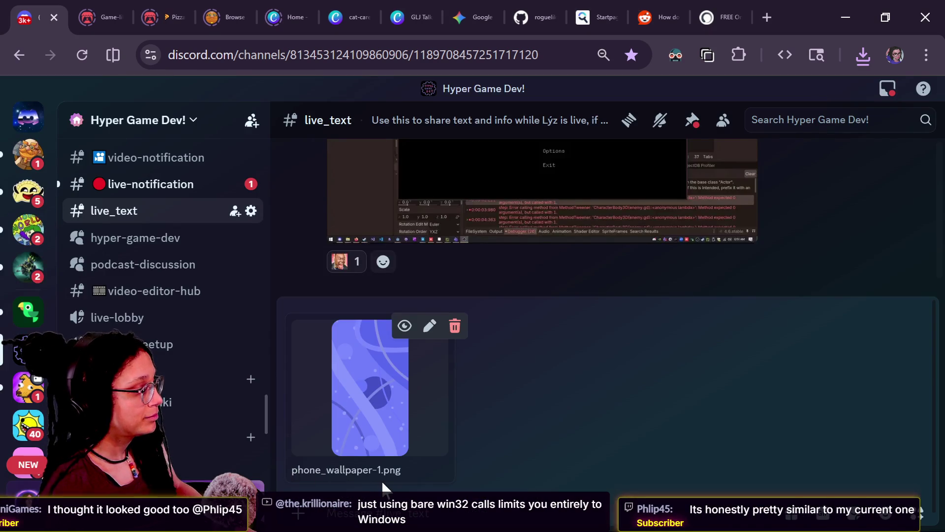
key(Return)
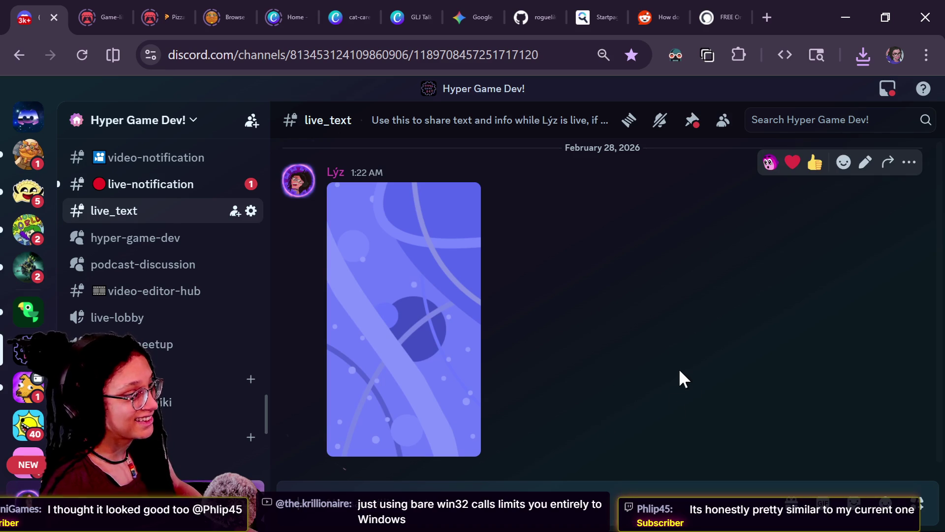
key(alt+Tab)
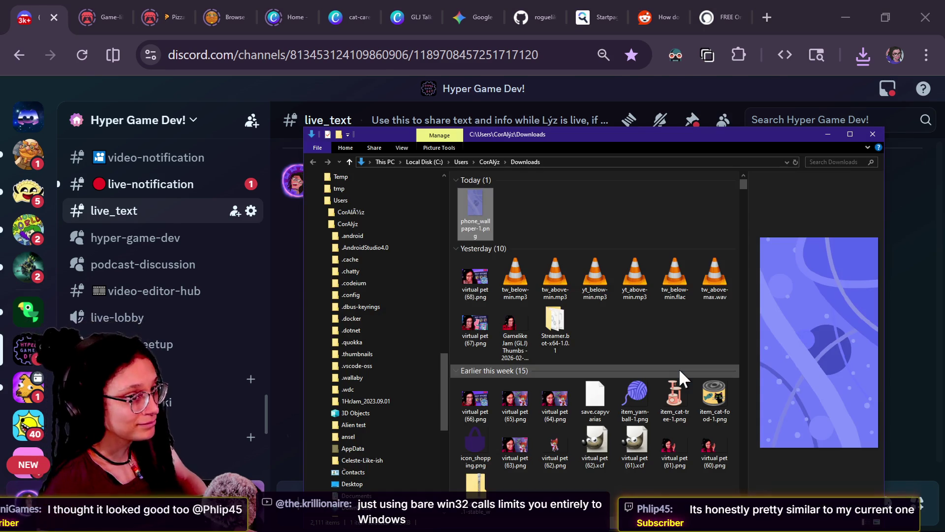
key(alt+Tab)
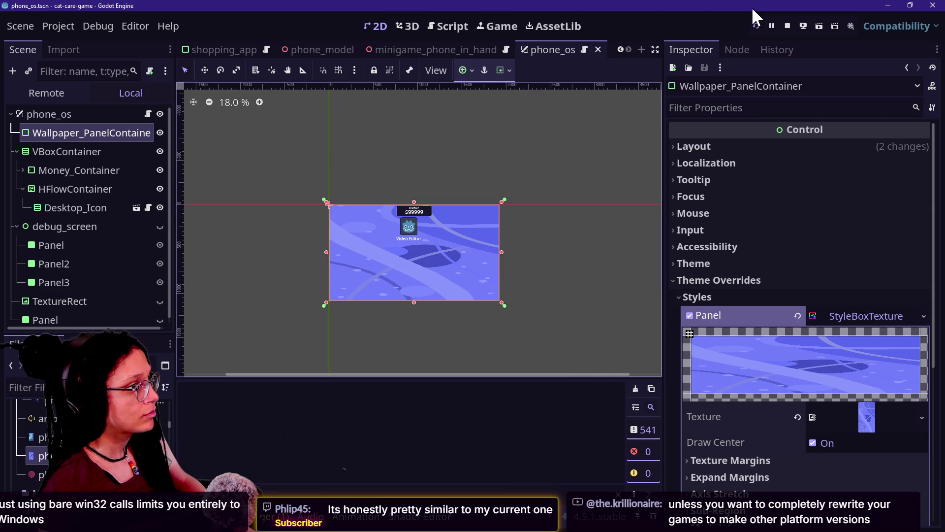
Step: View the running game and lower the phone to see the $50.00 display over the purple wallpaper
click(510, 29)
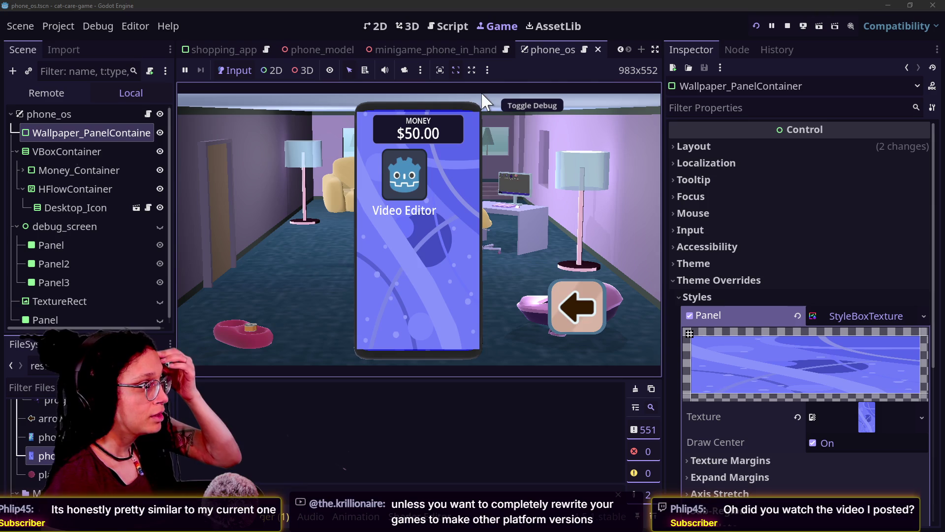
click(586, 302)
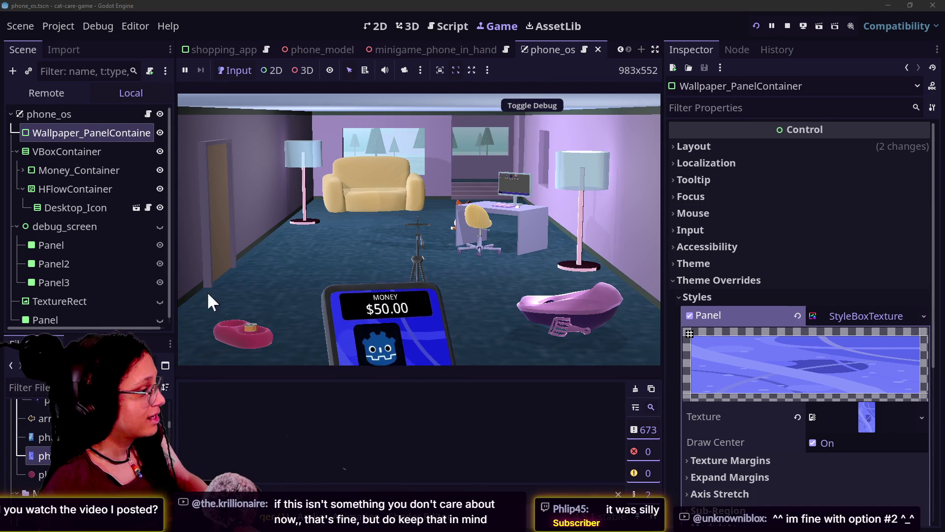
scroll(666, 428, down, 2)
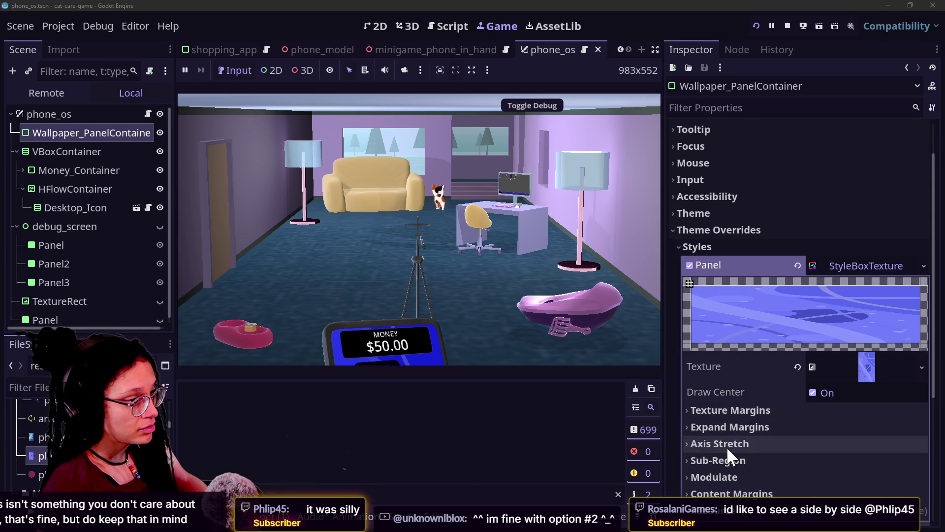
scroll(707, 185, up, 2)
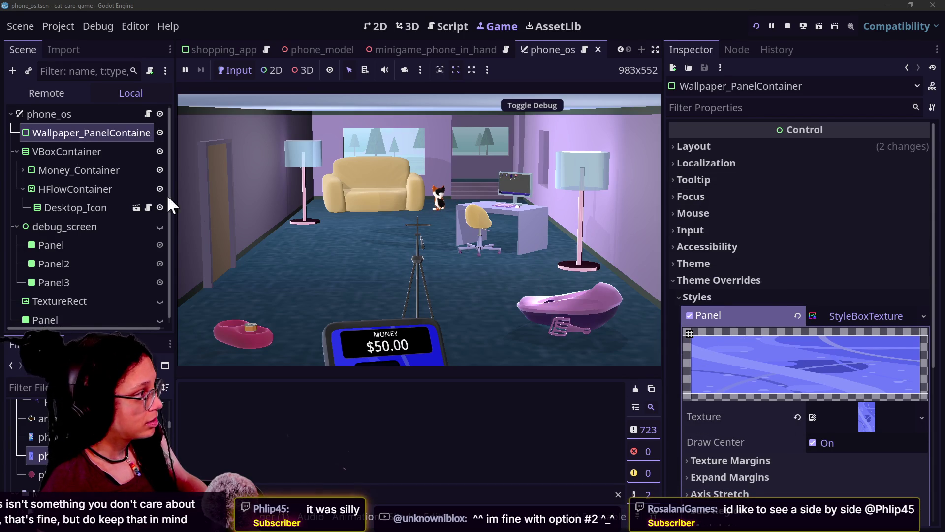
click(455, 50)
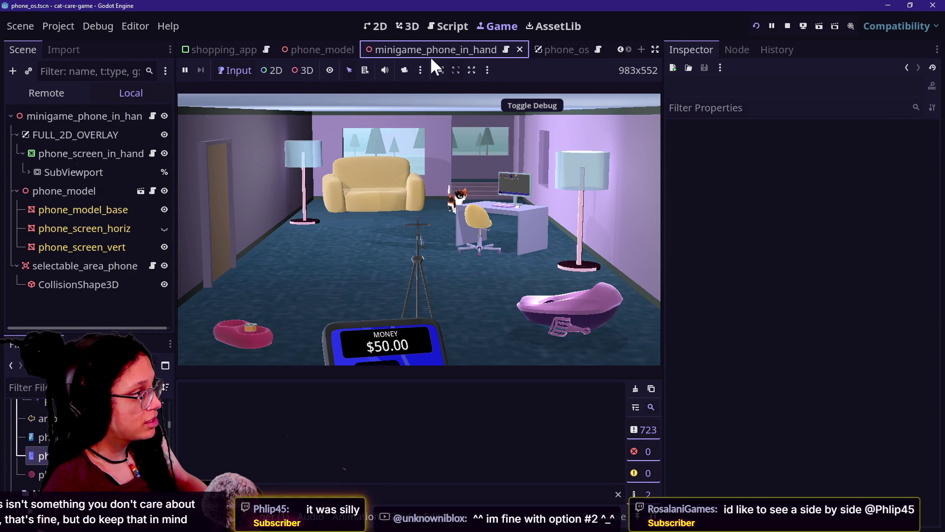
Step: Lighten the Albedo Color of the phone_screen_vert material on phone_model_base
click(67, 209)
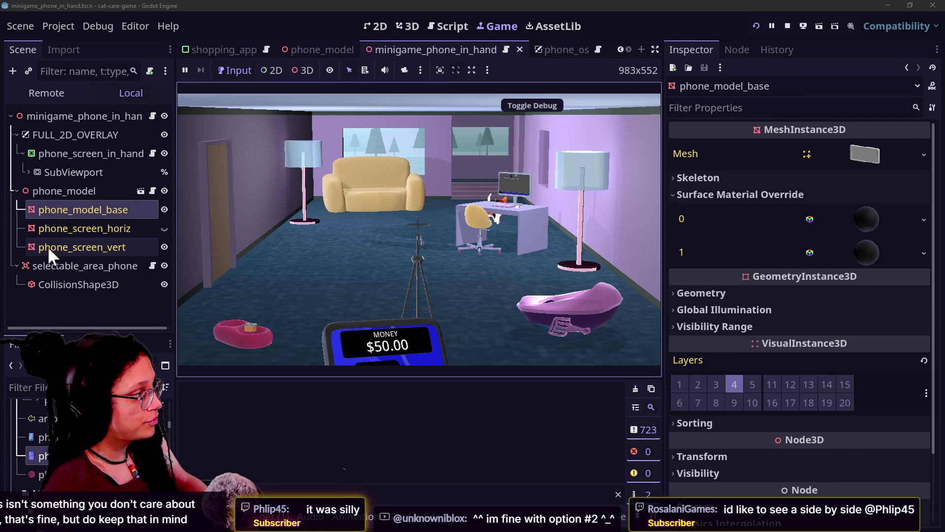
click(44, 247)
scroll(707, 340, down, 5)
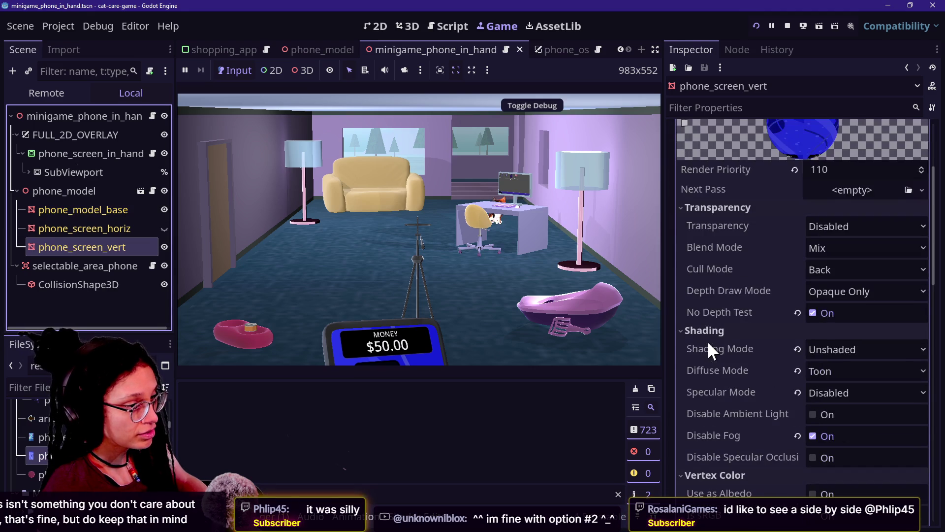
scroll(802, 313, down, 9)
scroll(803, 313, up, 7)
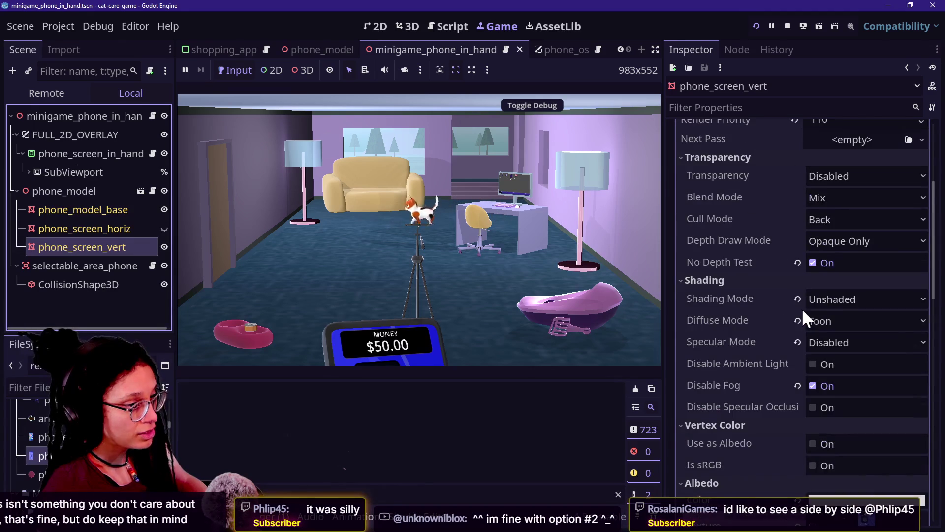
scroll(802, 313, down, 5)
click(836, 335)
click(836, 337)
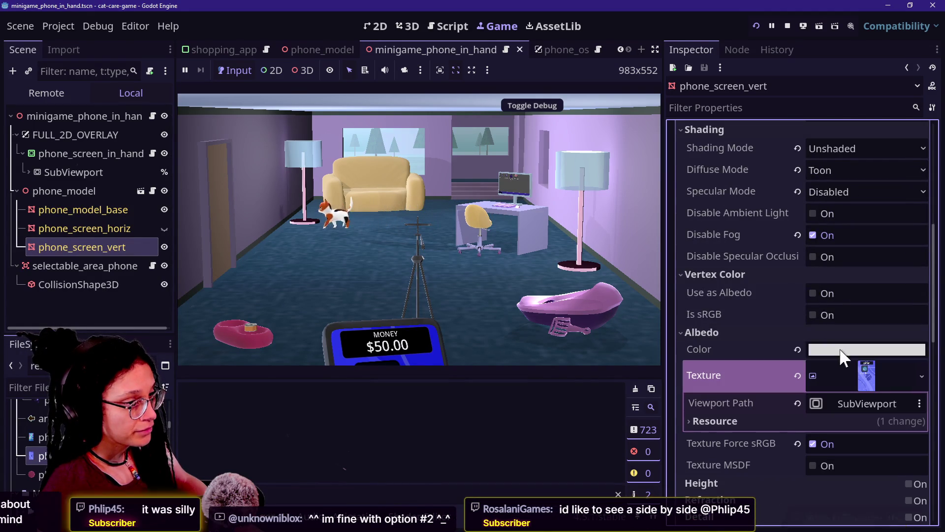
click(844, 350)
click(932, 24)
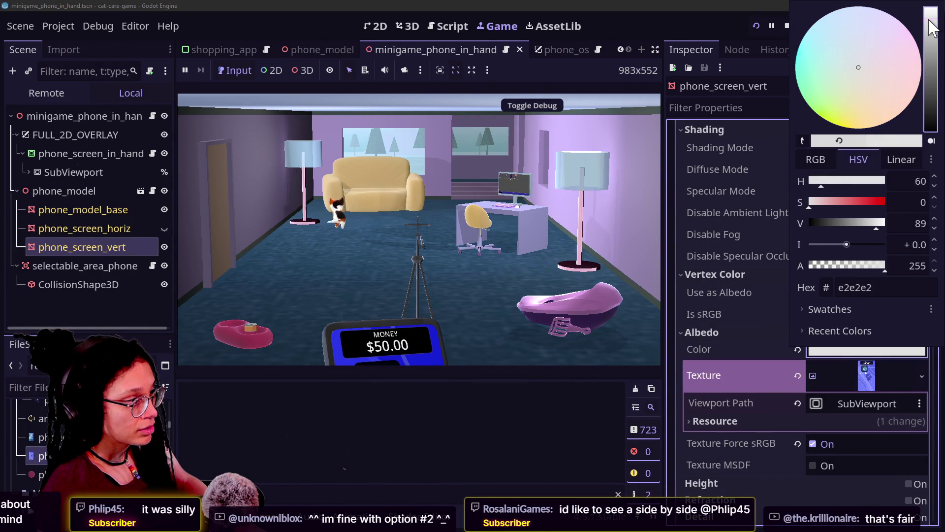
click(593, 249)
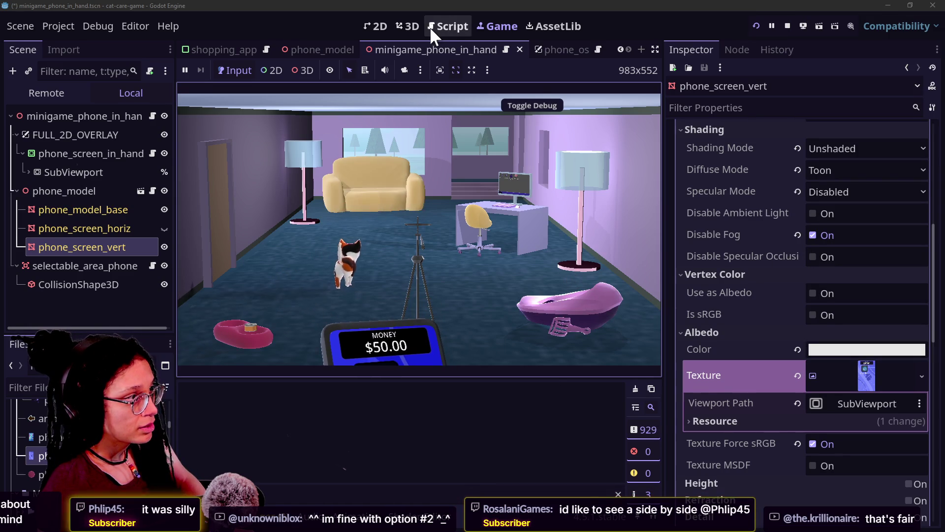
Step: Save the scene and turn off Texture Force sRGB on the screen material
click(408, 26)
click(769, 353)
key(ctrl+s)
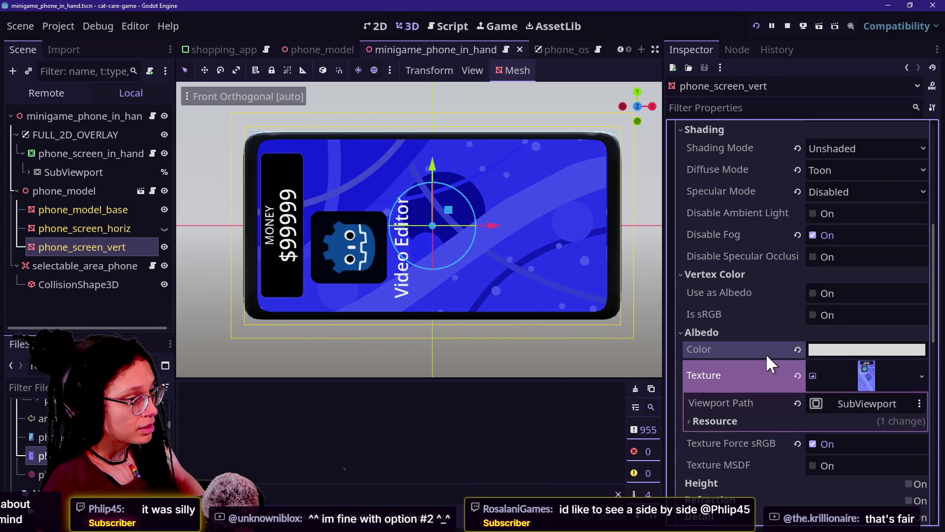
scroll(743, 345, down, 4)
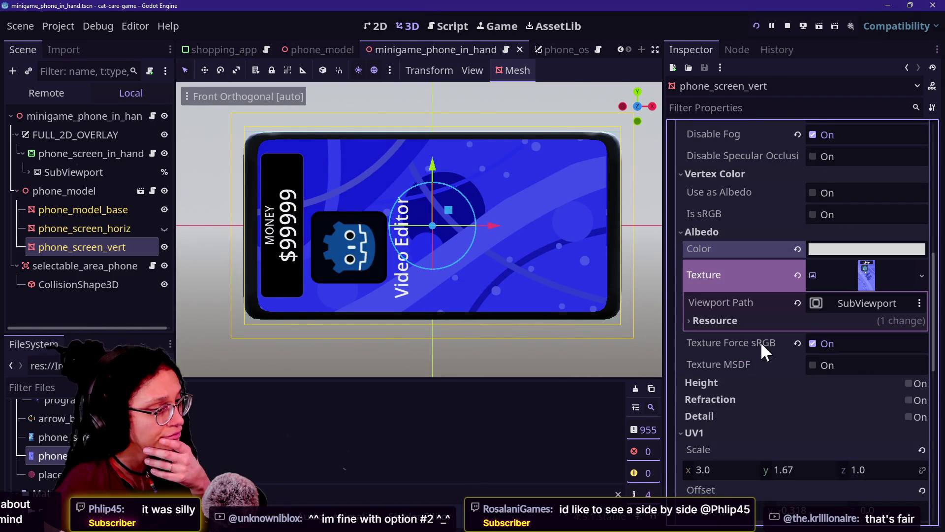
click(812, 343)
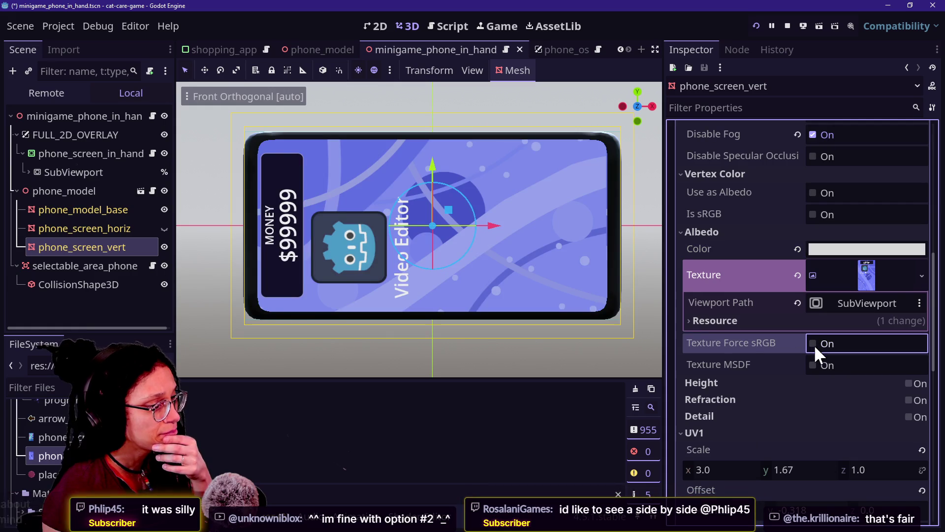
mouse_move(751, 345)
click(506, 21)
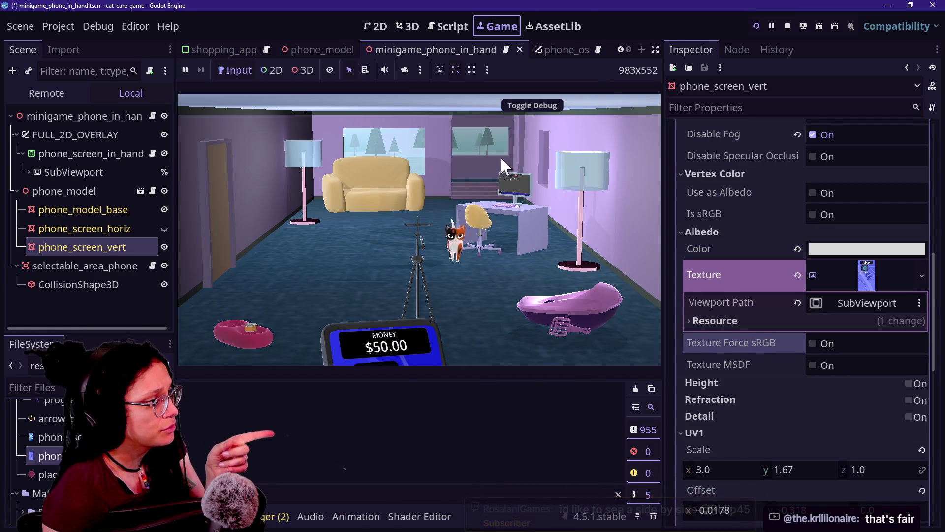
click(696, 235)
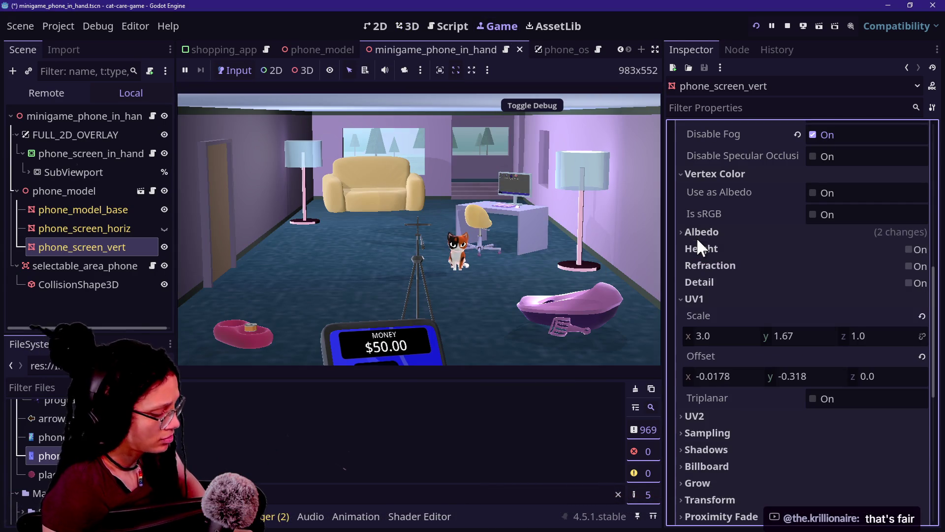
click(448, 215)
click(376, 197)
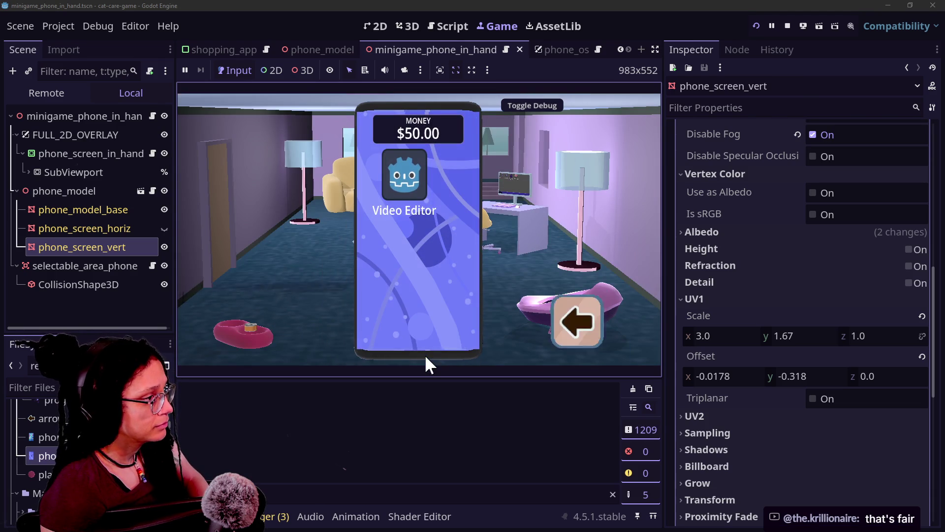
click(485, 321)
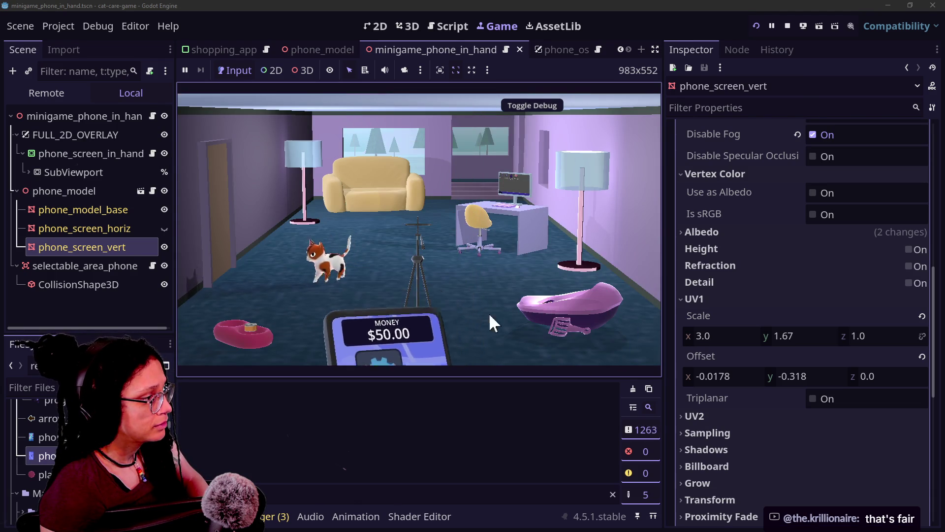
click(431, 325)
click(566, 294)
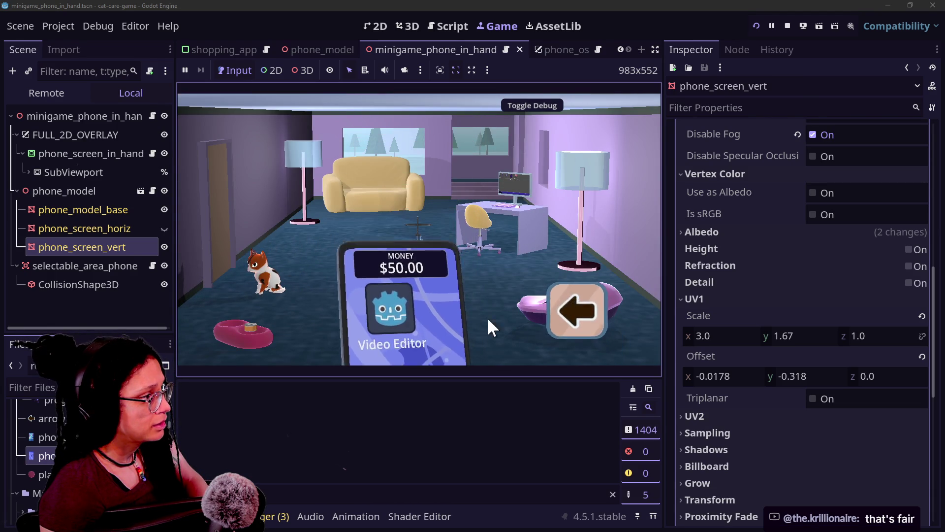
click(445, 335)
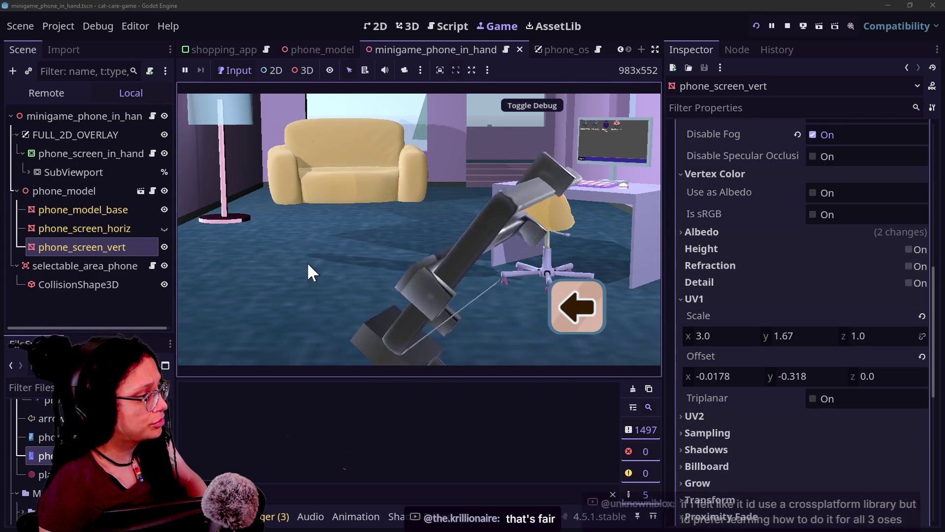
click(410, 327)
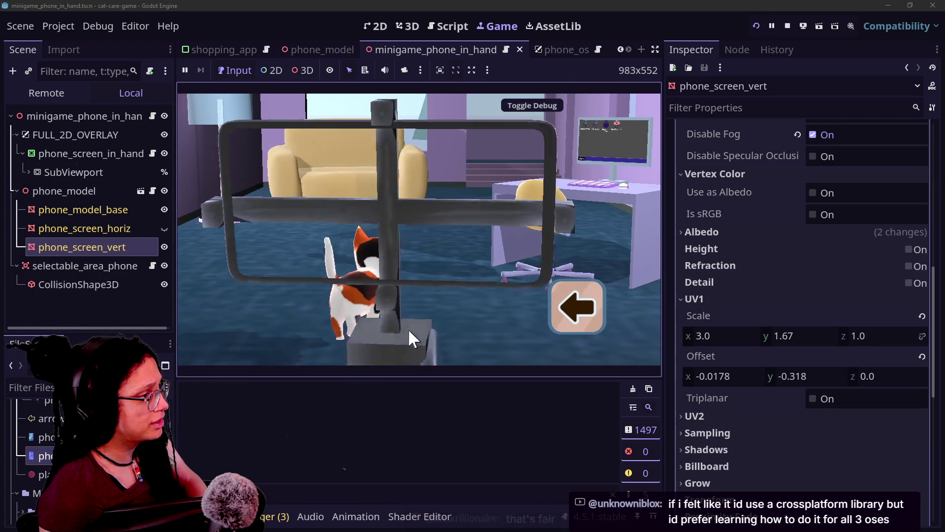
click(568, 310)
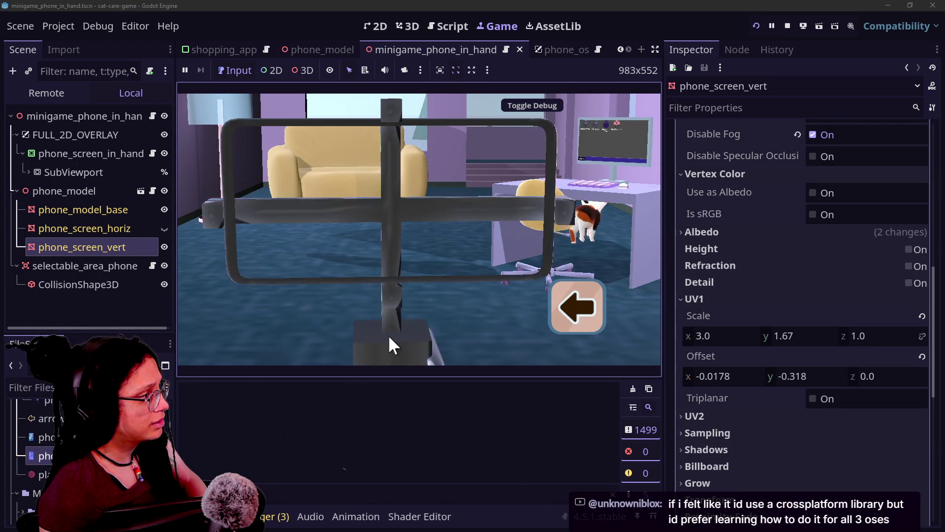
click(443, 285)
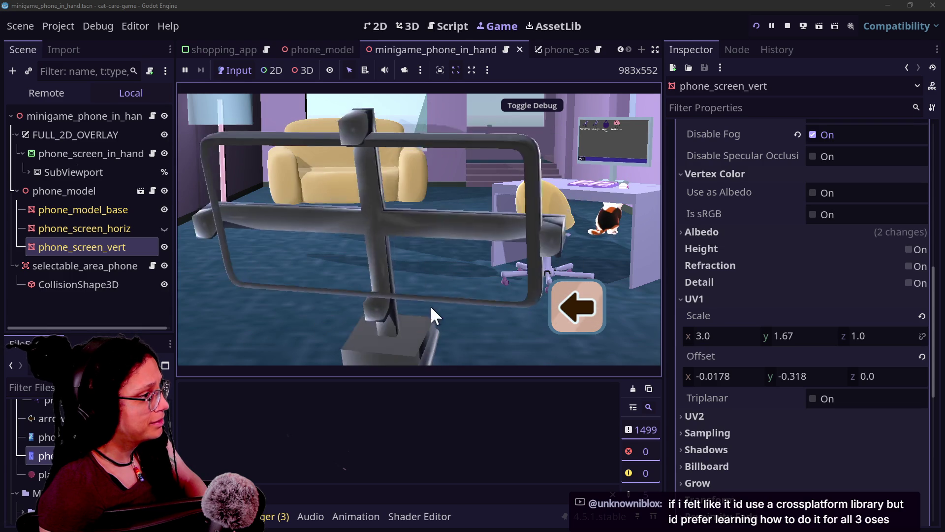
click(557, 315)
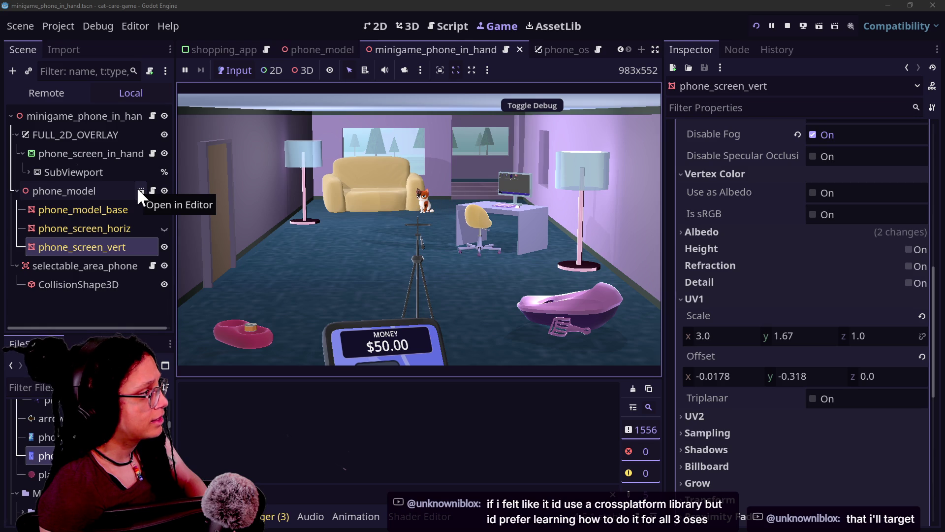
click(30, 387)
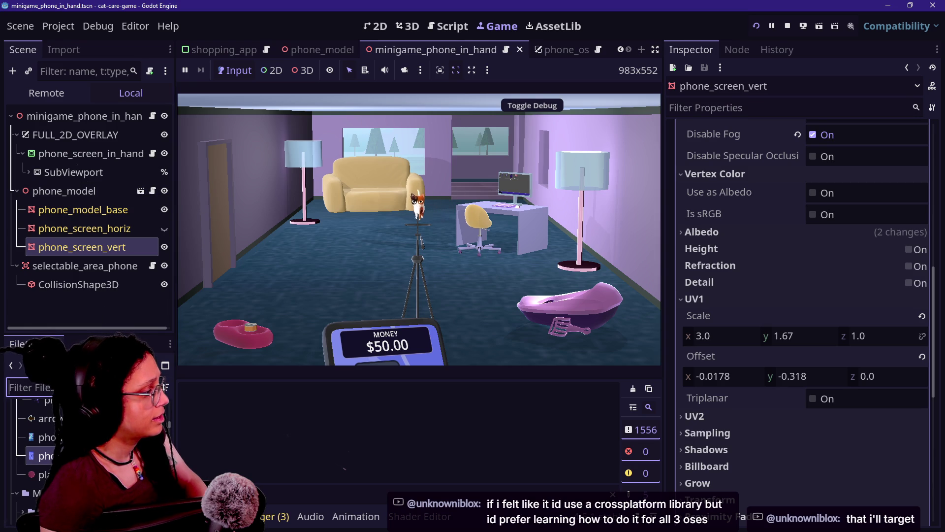
Step: Filter FileSystem for 'tripod', open phone_for_tripod.tscn and inspect phone_model_base's material overrides in 3D
text(tripod)
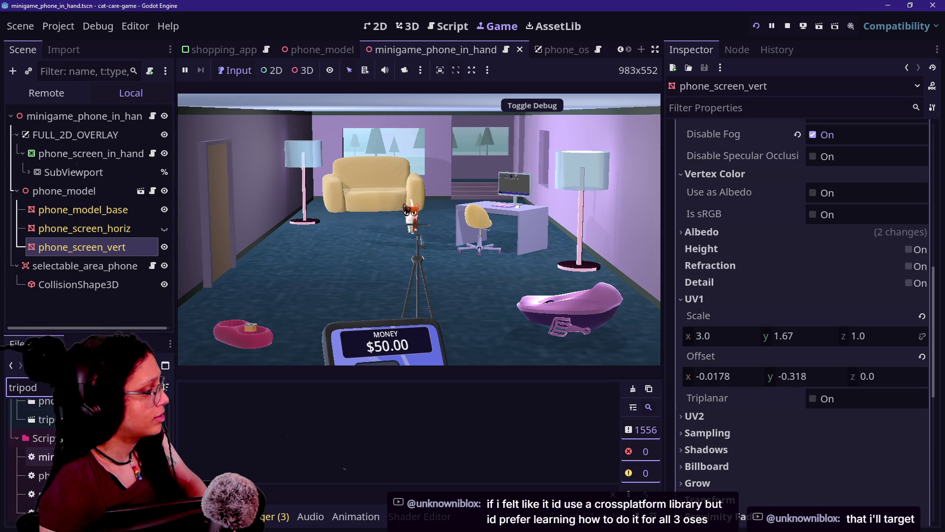
double_click(45, 431)
click(97, 137)
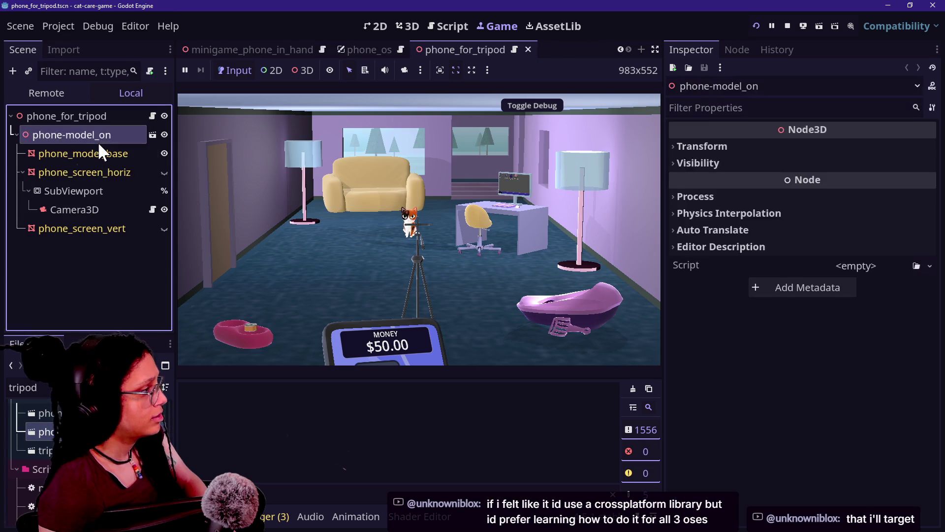
click(96, 154)
click(409, 25)
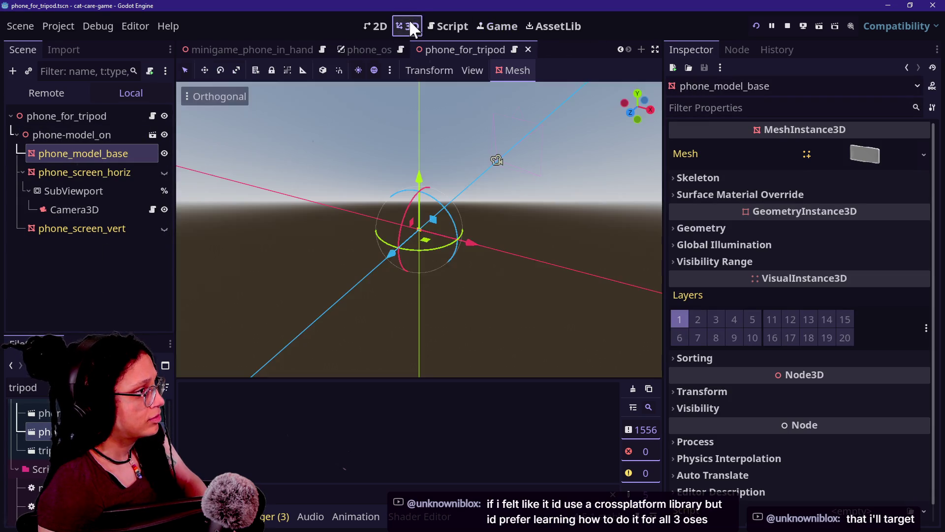
scroll(415, 224, up, 10)
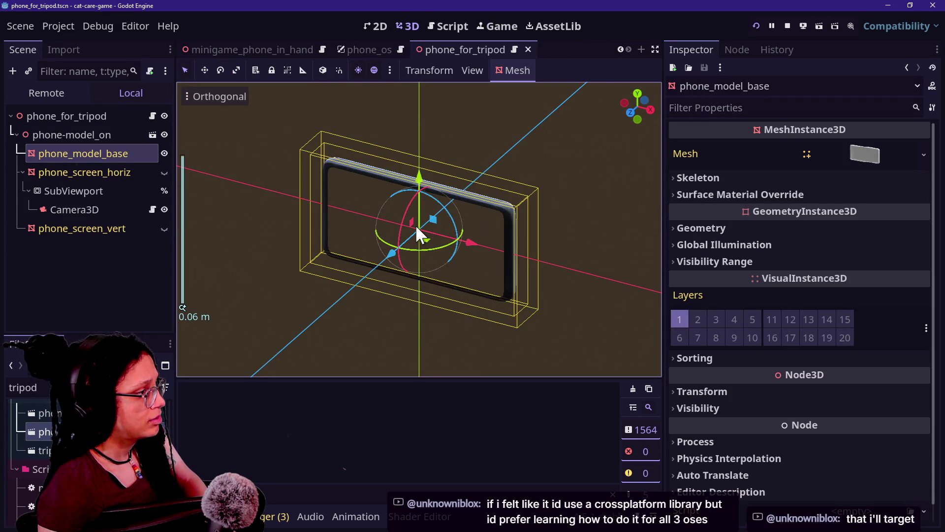
scroll(415, 223, up, 2)
click(764, 194)
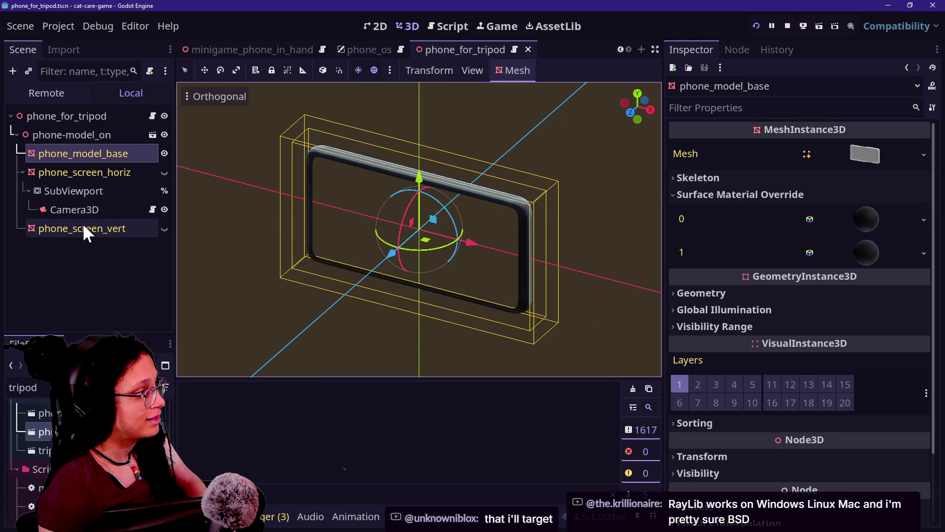
Step: Toggle phone_screen_vert visibility on and off, save, and open phone_and_tripod.tscn
click(164, 228)
click(111, 225)
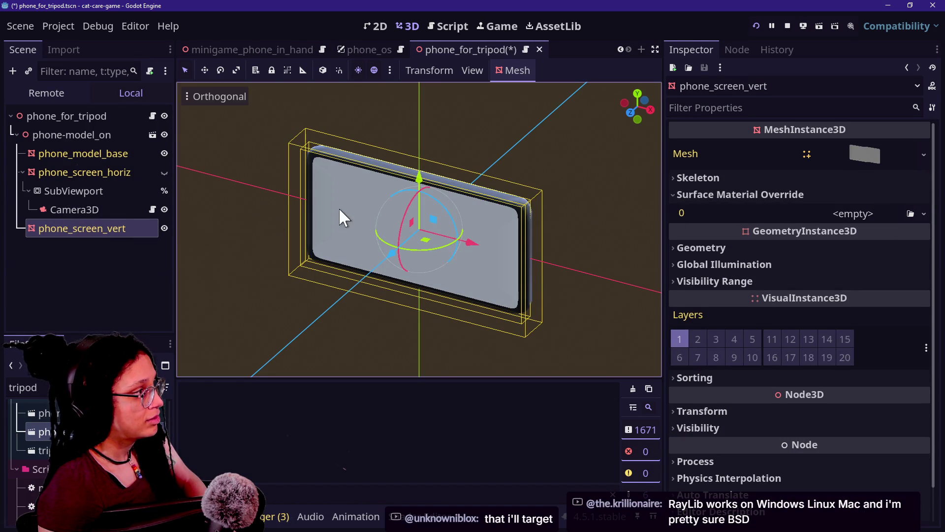
click(163, 228)
key(ctrl+s)
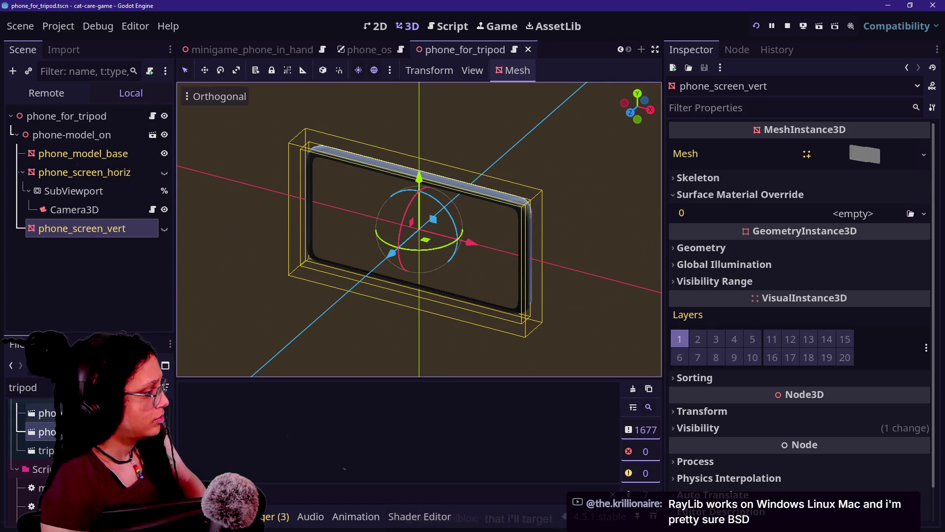
double_click(45, 413)
scroll(388, 228, up, 5)
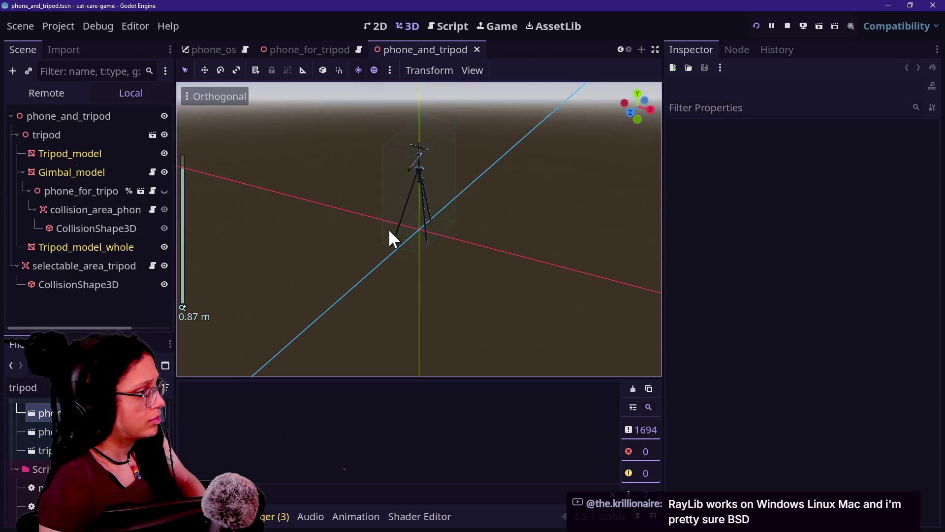
Step: Zoom and orbit the 3D viewport to inspect the tripod's gimbal head up close
scroll(509, 220, up, 5)
scroll(389, 227, up, 1)
drag(421, 235, 442, 329)
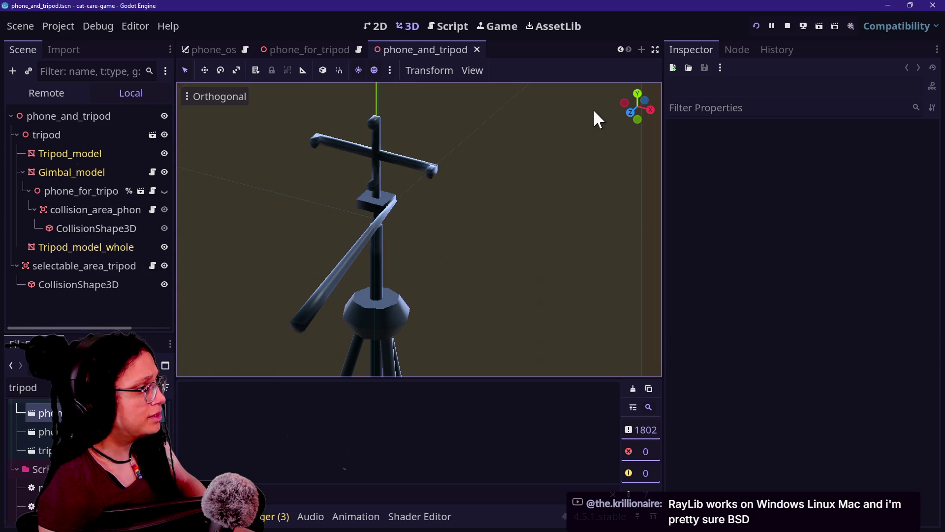
mouse_move(644, 113)
mouse_down()
mouse_move(613, 118)
mouse_move(646, 119)
mouse_up()
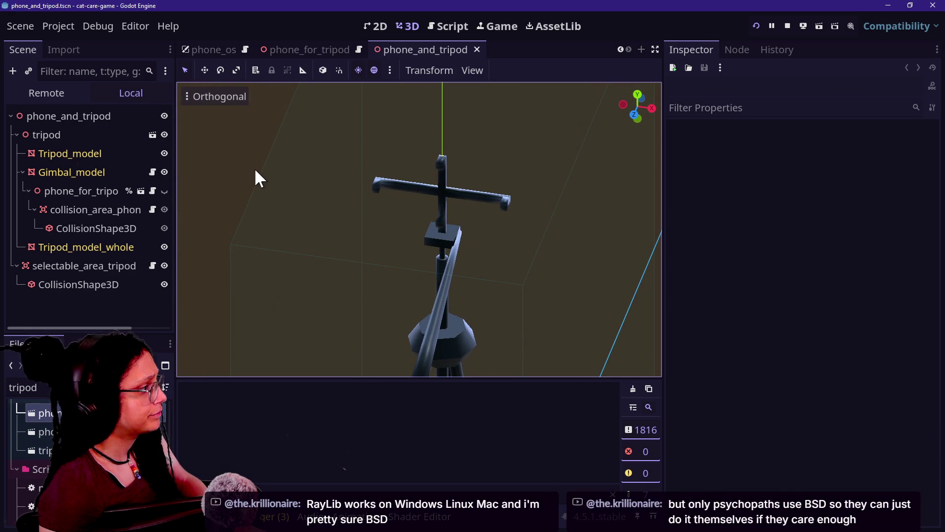
key(alt+Tab)
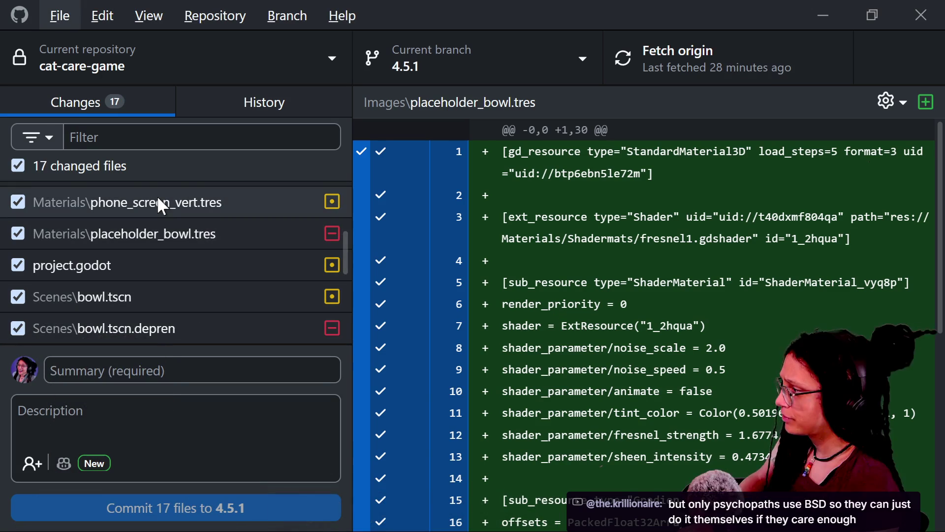
Step: Filter the changed files by 'tripod', view placeholder_bowl.tres, then clear the filter
scroll(173, 238, up, 3)
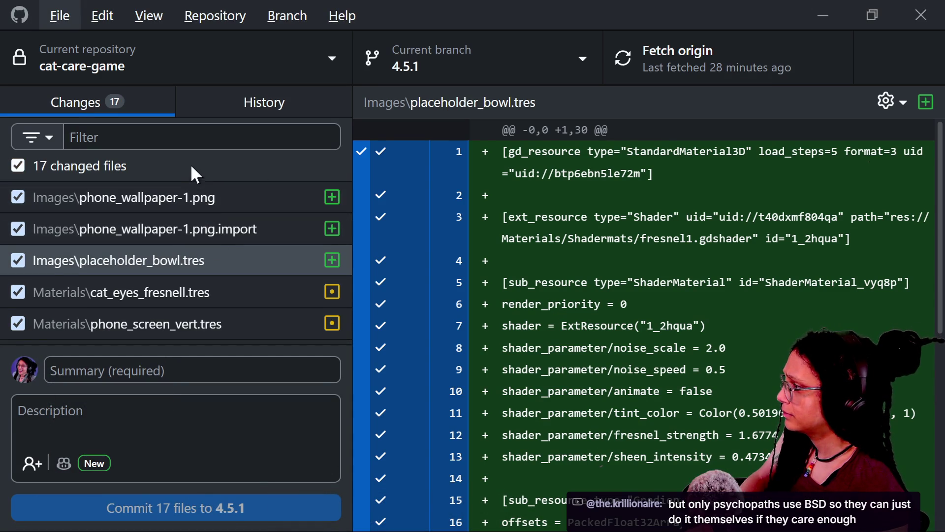
click(217, 143)
text(tripod)
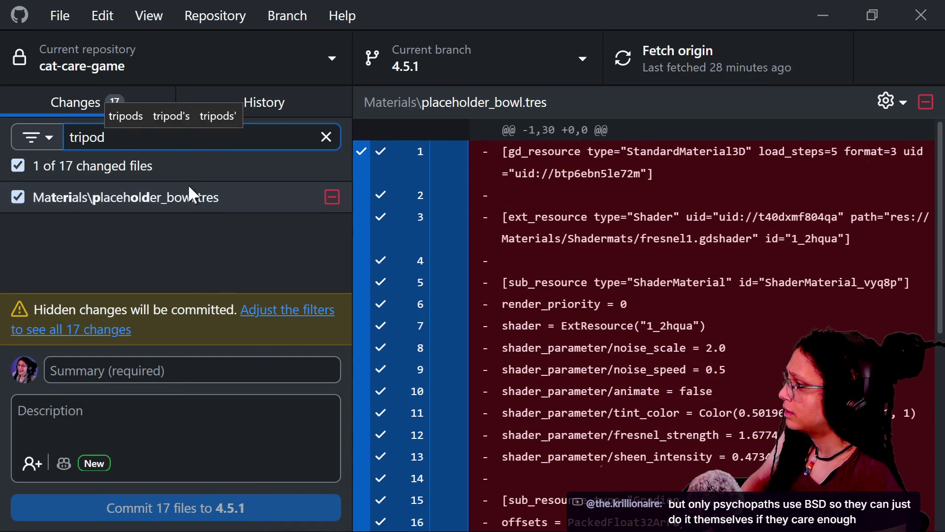
click(177, 197)
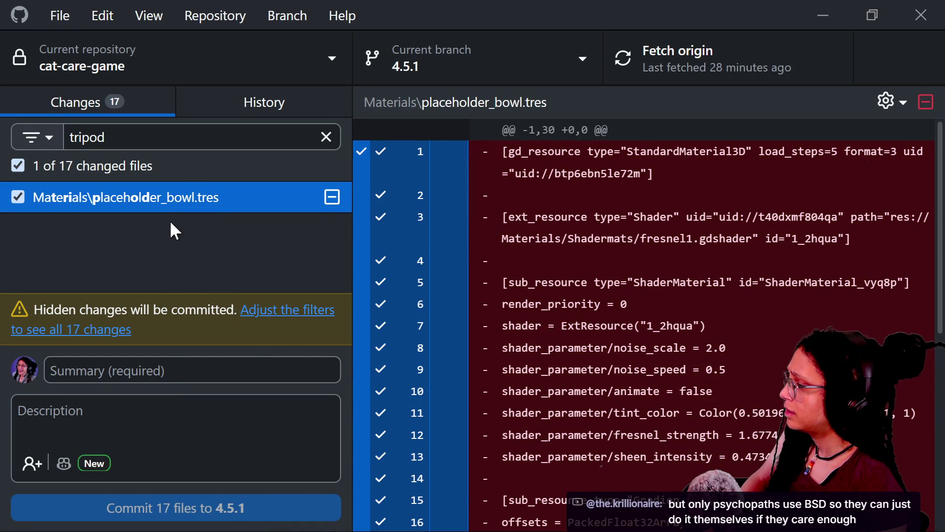
click(190, 137)
key(BackSpace)
key(BackSpace)
key(BackSpace)
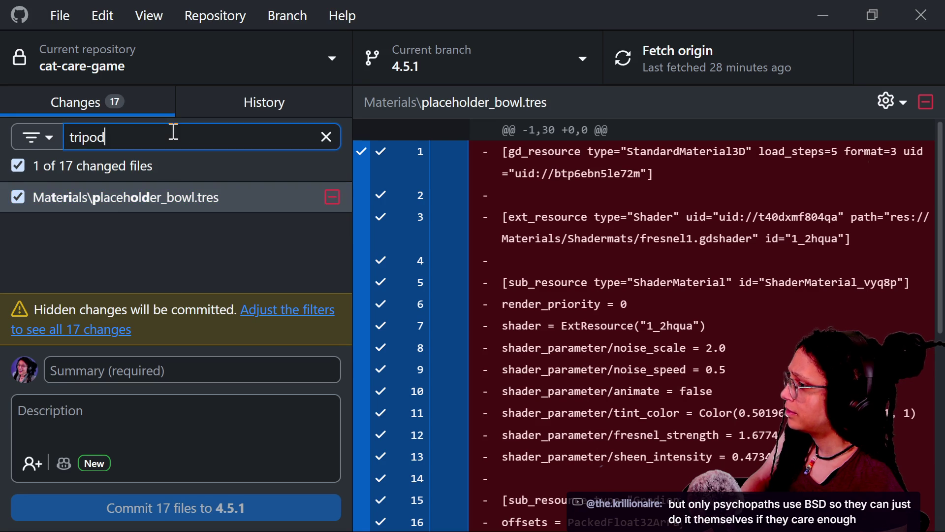
click(166, 437)
Step: Filter the changed files by 'phone' to show the phone-related changes
click(164, 141)
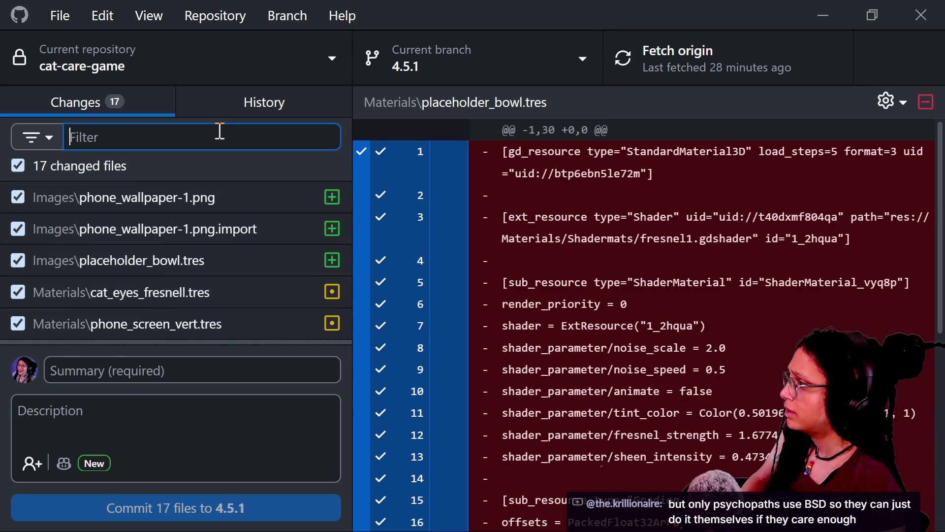
text(phn)
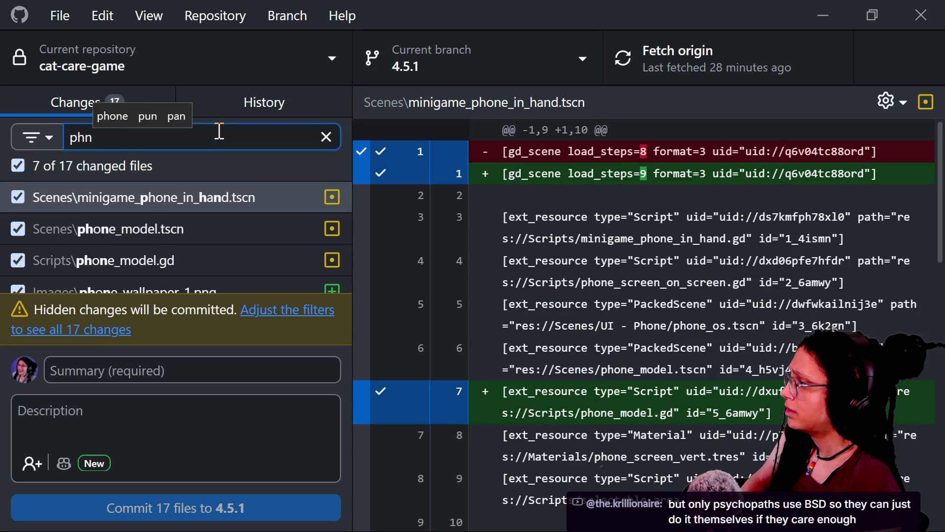
key(BackSpace)
text(one)
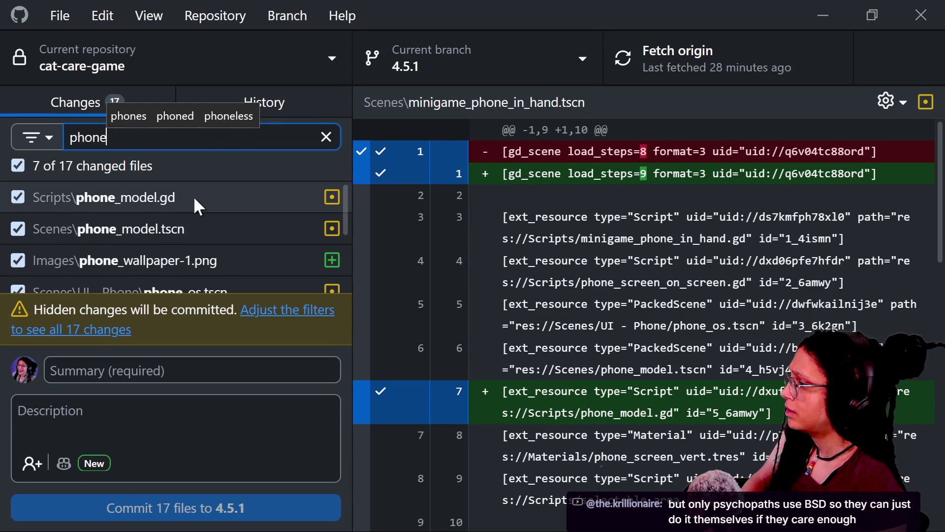
key(alt+Tab)
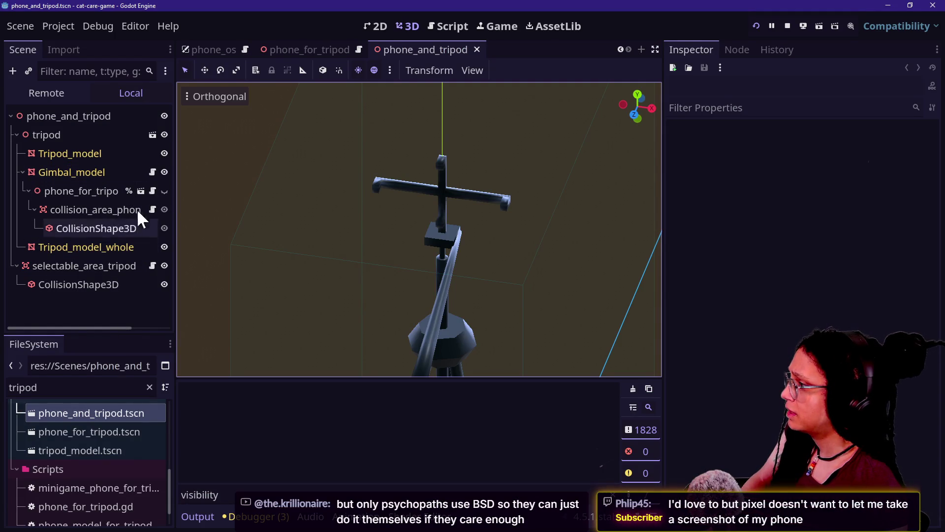
Step: Turn on Editable Children for the phone_for_tripod instance to expose its inner nodes
click(127, 187)
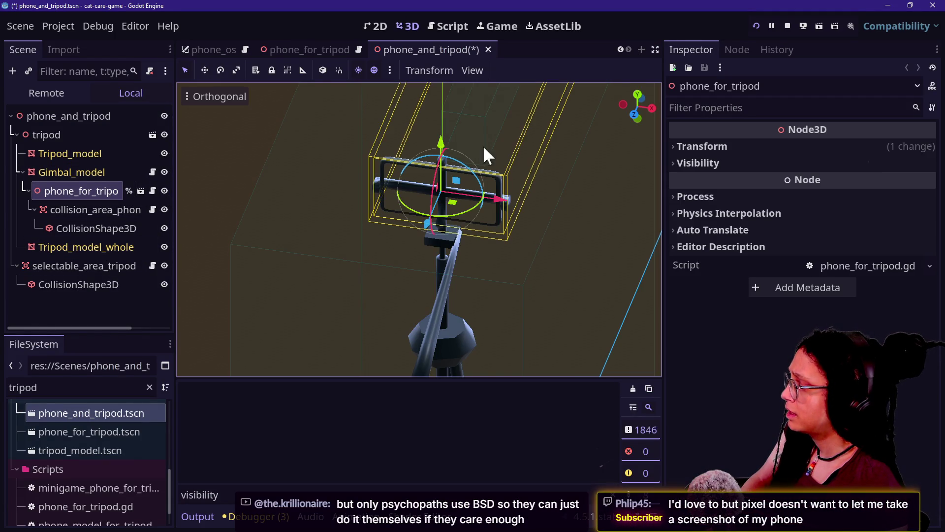
scroll(457, 134, up, 2)
scroll(456, 134, up, 2)
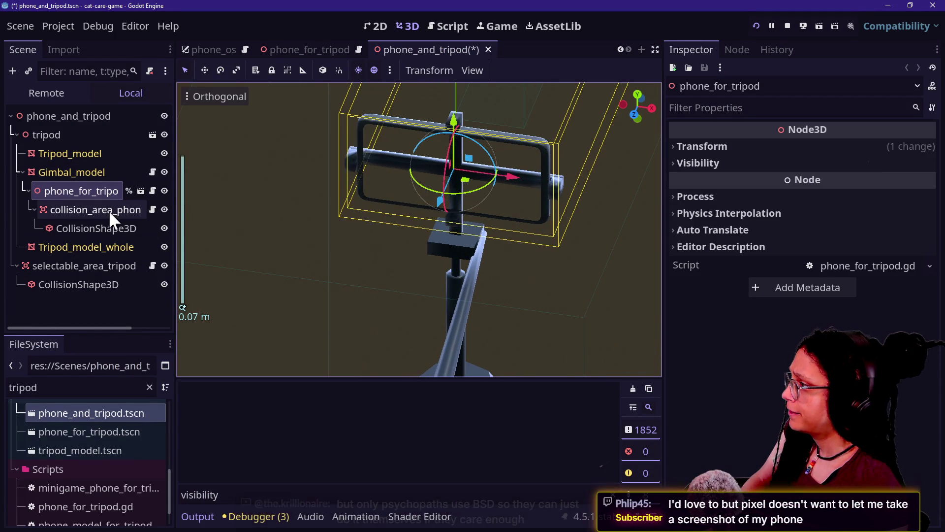
click(127, 189)
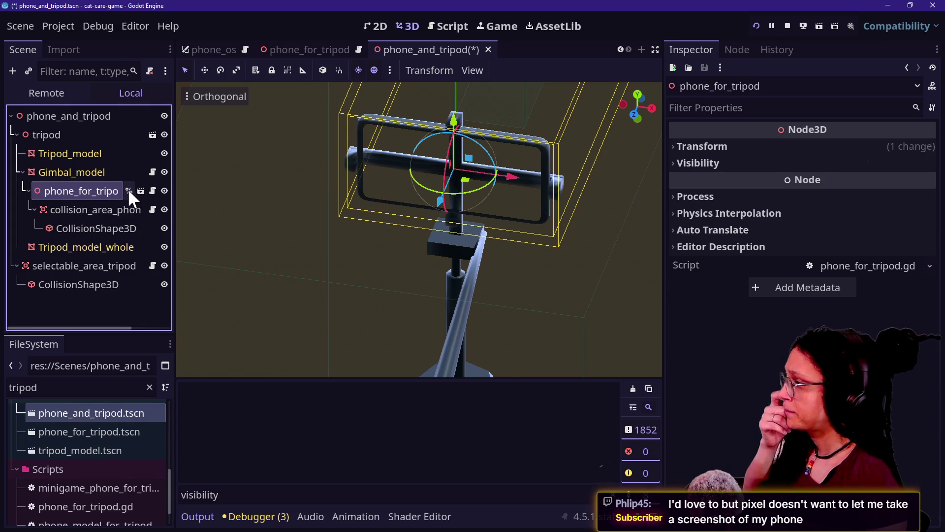
right_click(69, 193)
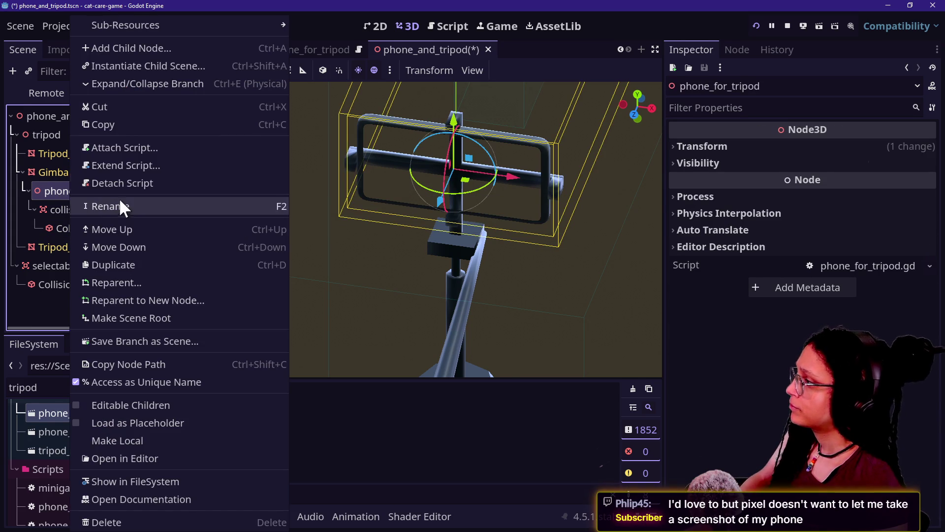
click(134, 404)
Step: Select phone_screen_vert and open the material picker for Surface Material Override slot 0
click(85, 203)
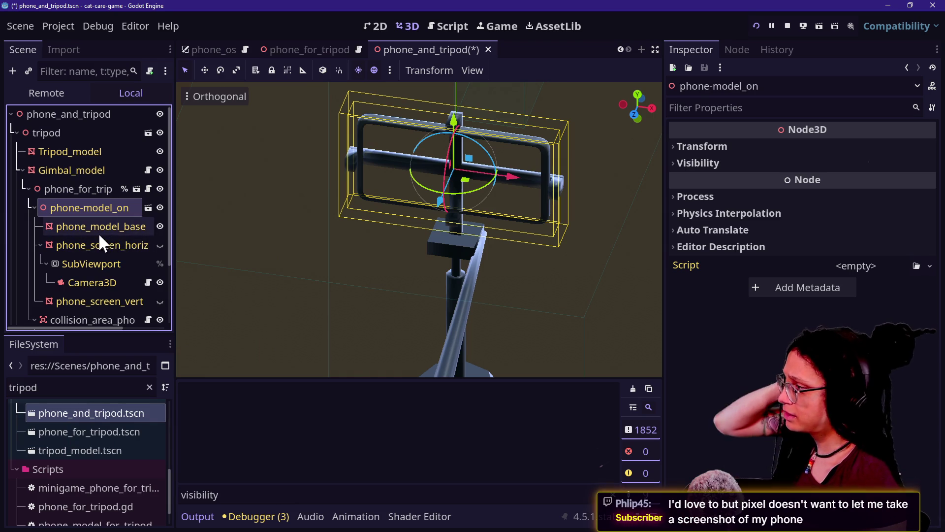
click(96, 243)
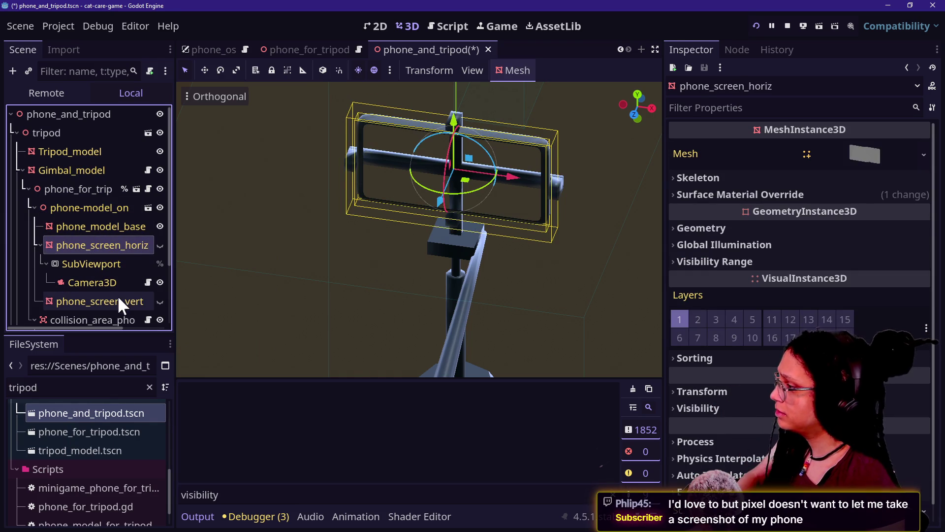
click(118, 298)
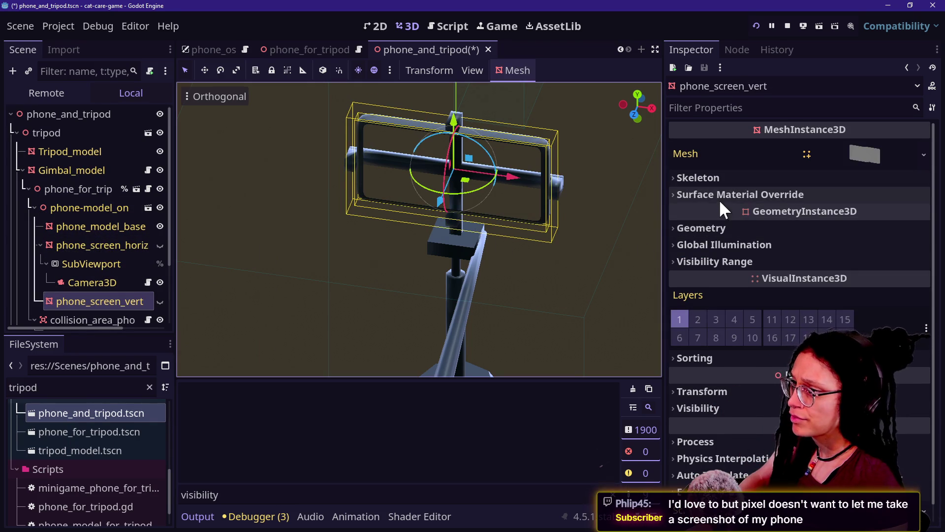
click(719, 195)
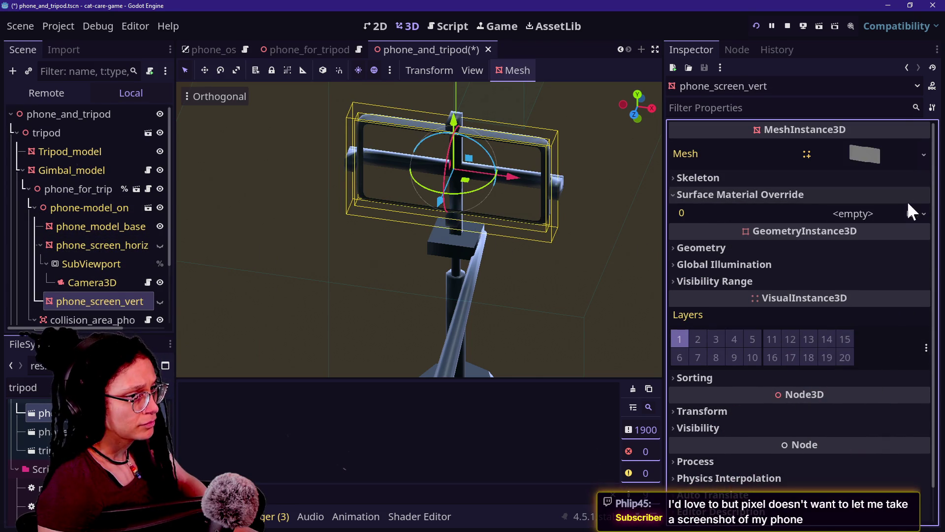
click(924, 213)
click(872, 310)
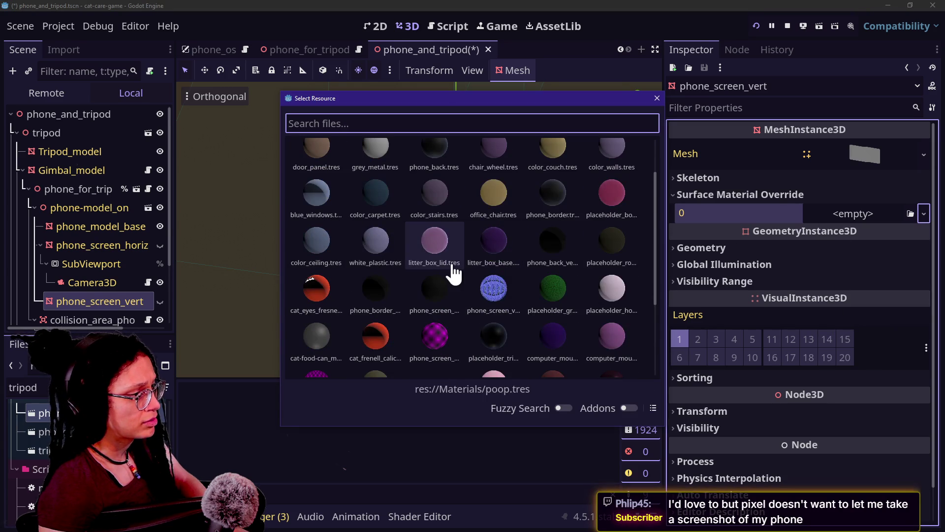
Step: Search 'phone' in Quick Load and assign the white-dot phone screen material to slot 0
text(tripod)
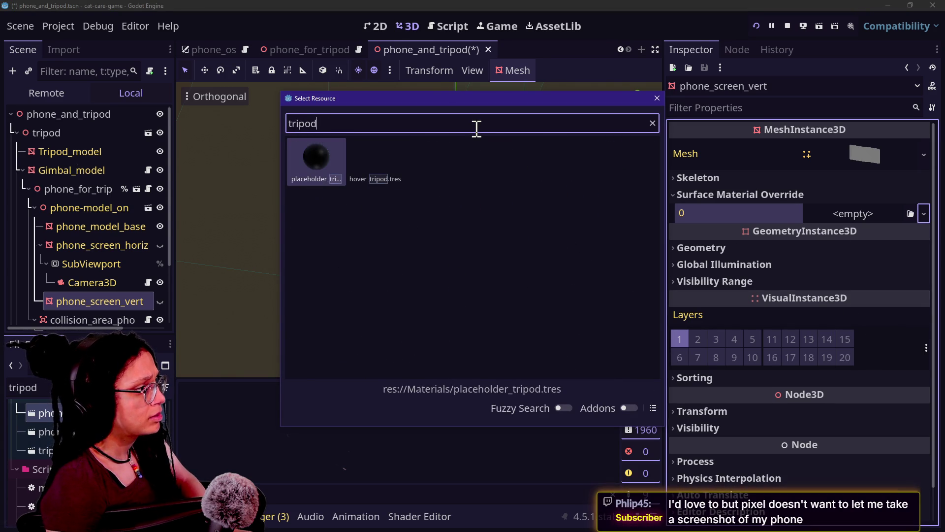
key(ctrl+a)
text(phone)
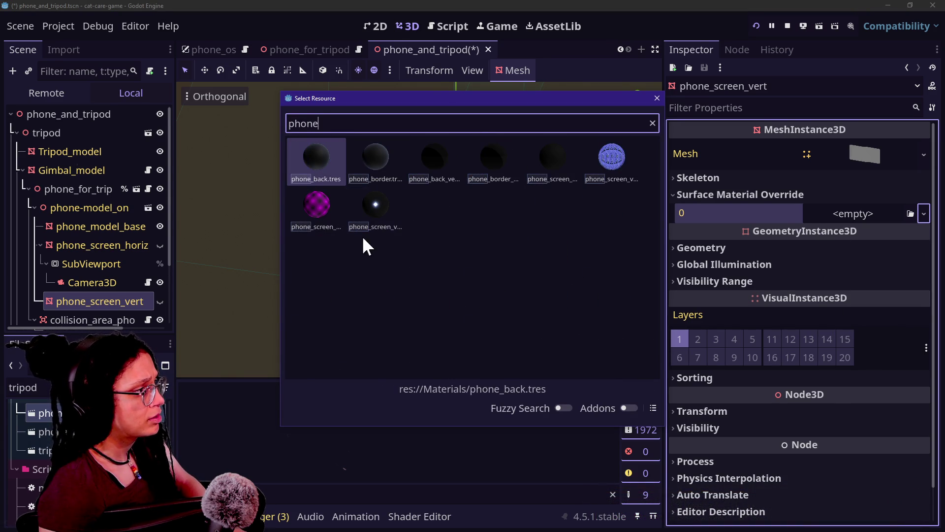
double_click(401, 230)
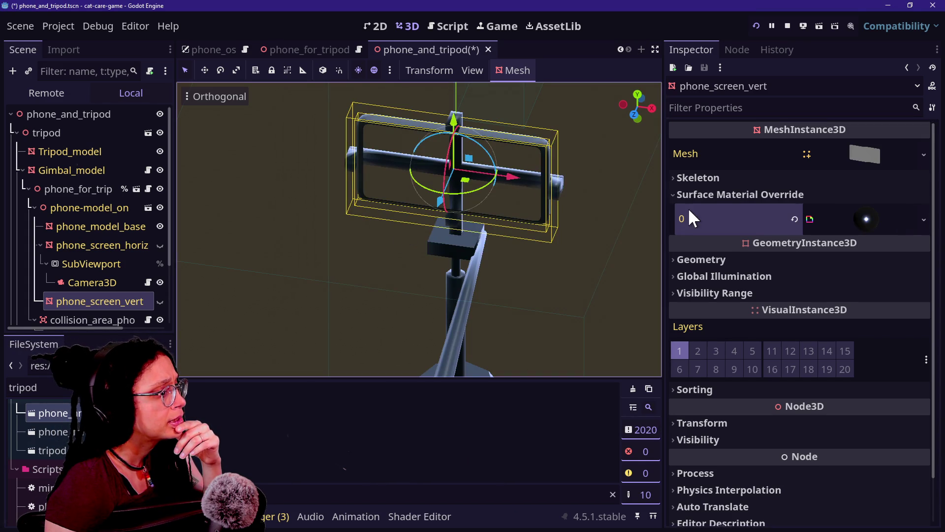
Step: Replace slot 0's material with the blue phone_screen_v material, found by searching 'phone'
click(924, 219)
click(859, 220)
click(858, 218)
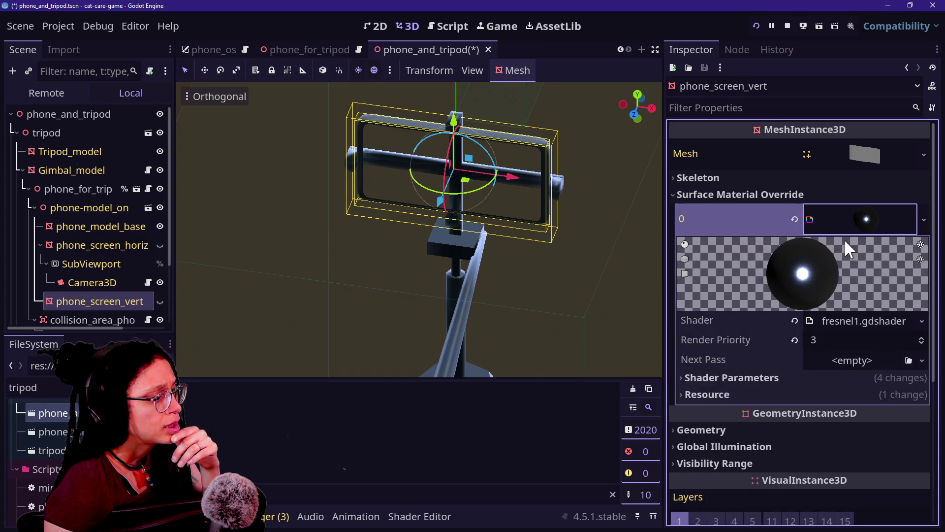
click(924, 220)
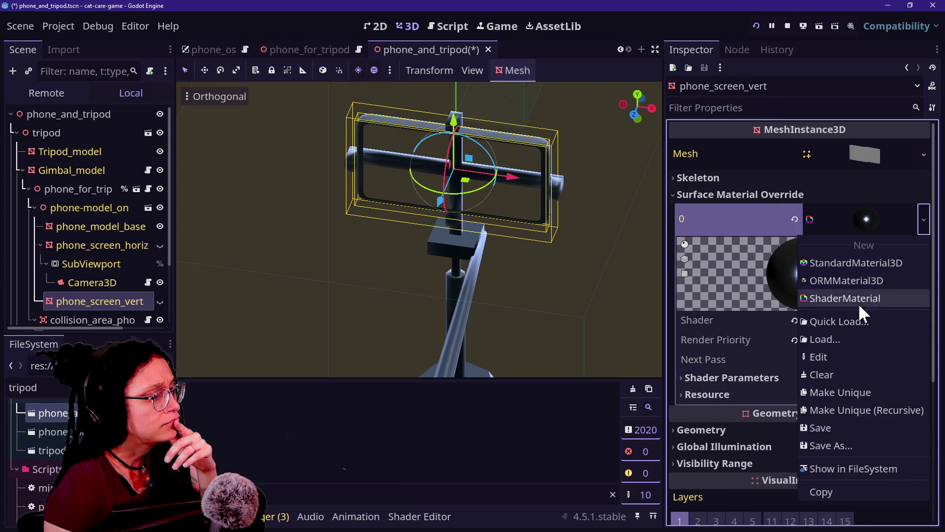
click(846, 323)
text(phone)
double_click(601, 187)
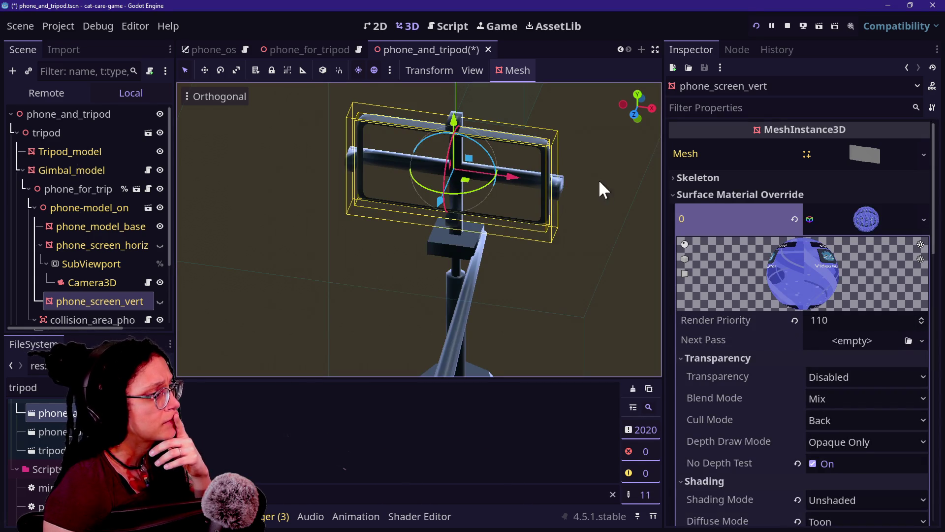
Step: Set the material's Albedo texture Viewport Path to the SubViewport node
scroll(774, 332, down, 7)
scroll(775, 332, down, 1)
scroll(782, 346, up, 1)
scroll(768, 301, down, 12)
scroll(767, 301, up, 12)
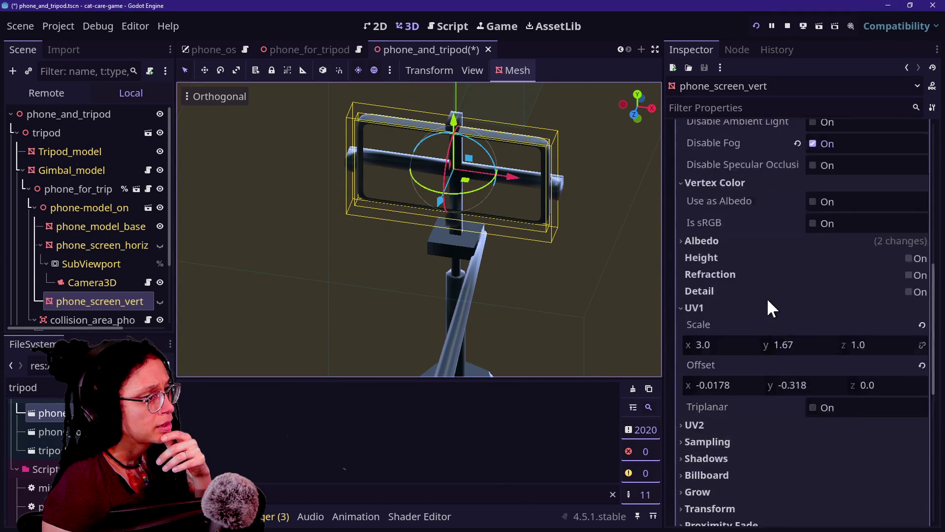
scroll(737, 356, up, 6)
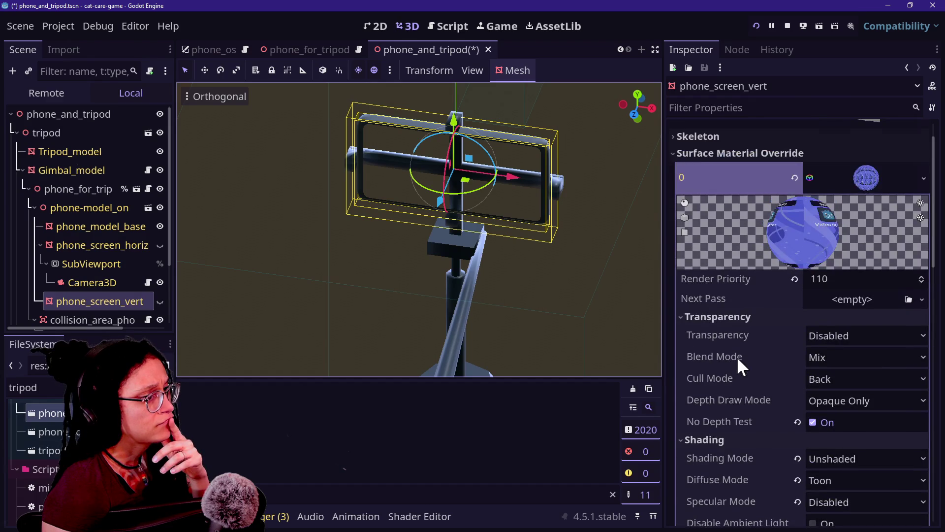
scroll(812, 311, down, 7)
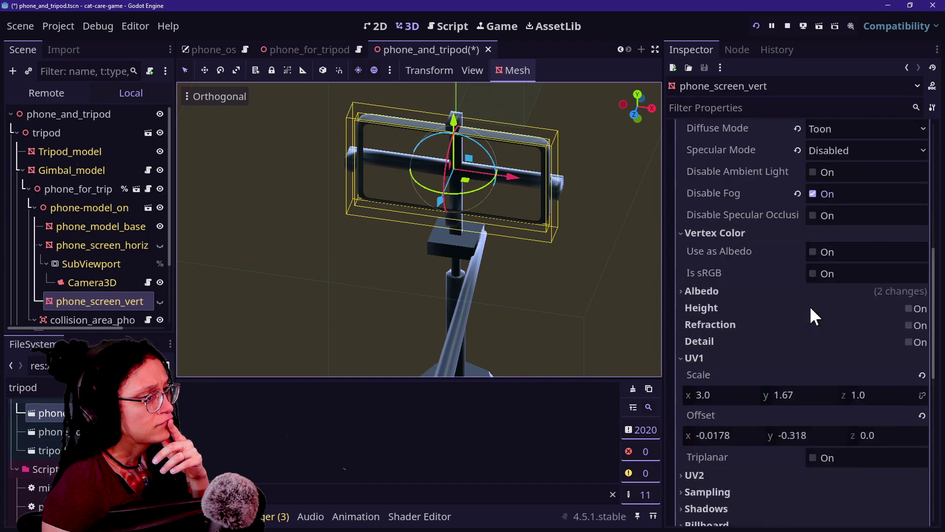
scroll(811, 310, up, 7)
scroll(811, 310, down, 1)
scroll(811, 310, down, 5)
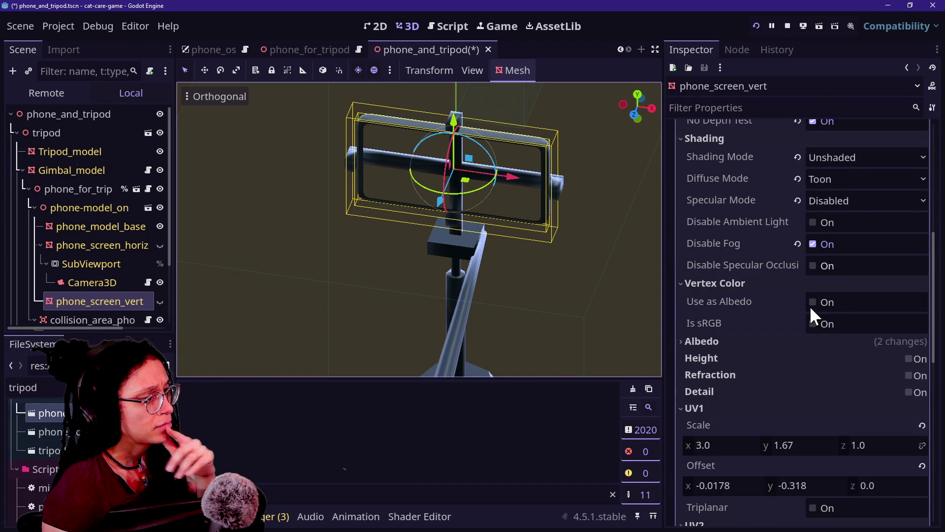
click(821, 344)
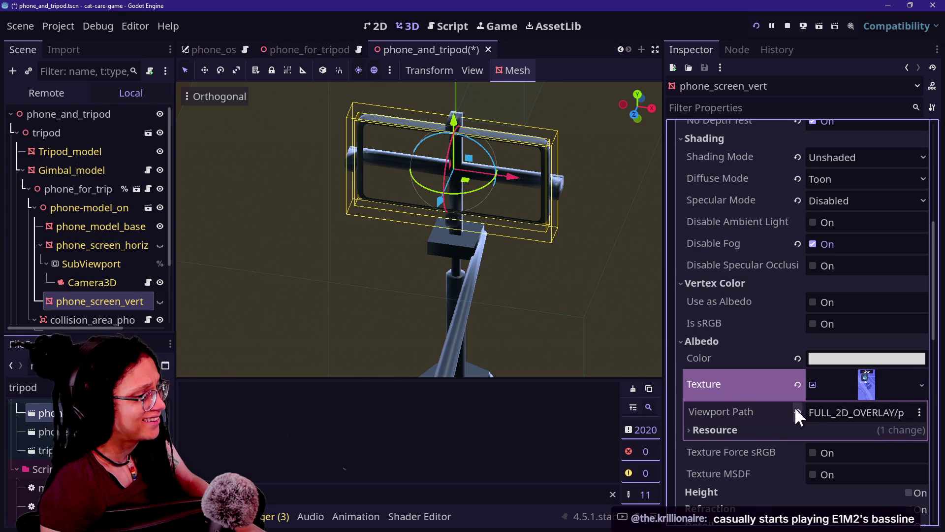
click(821, 411)
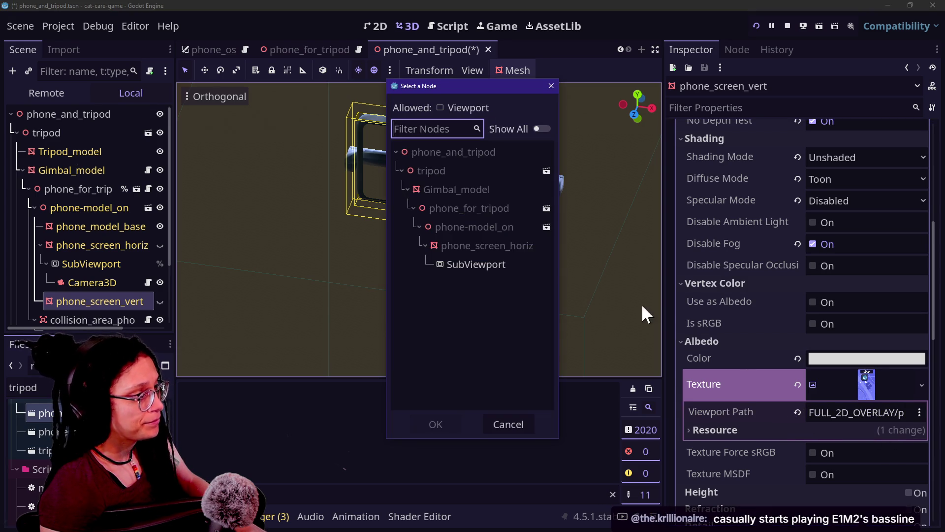
click(460, 266)
click(444, 425)
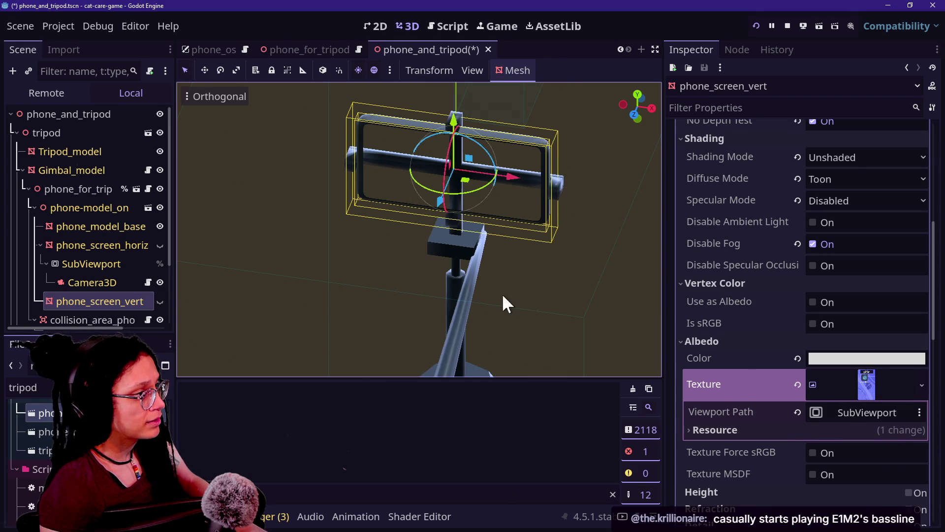
Step: Make phone_screen_vert visible, then save and run the project
scroll(687, 206, up, 3)
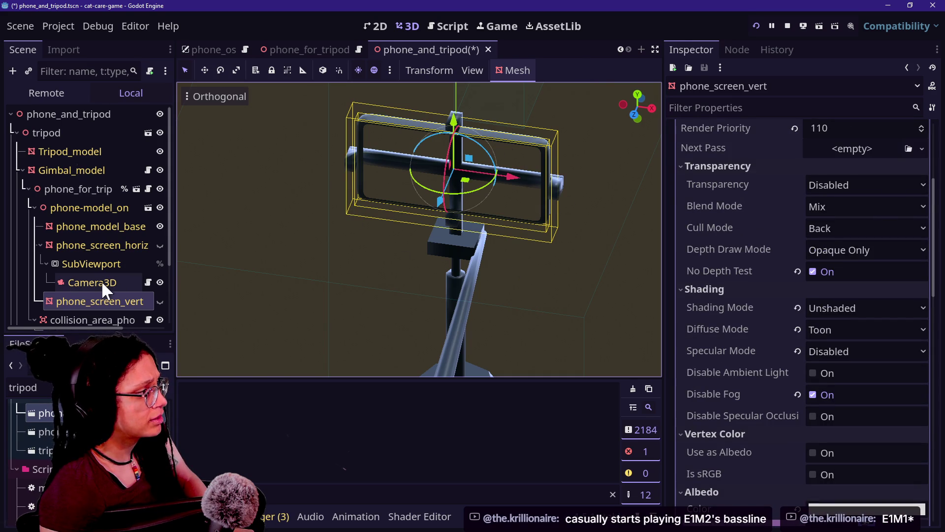
click(157, 300)
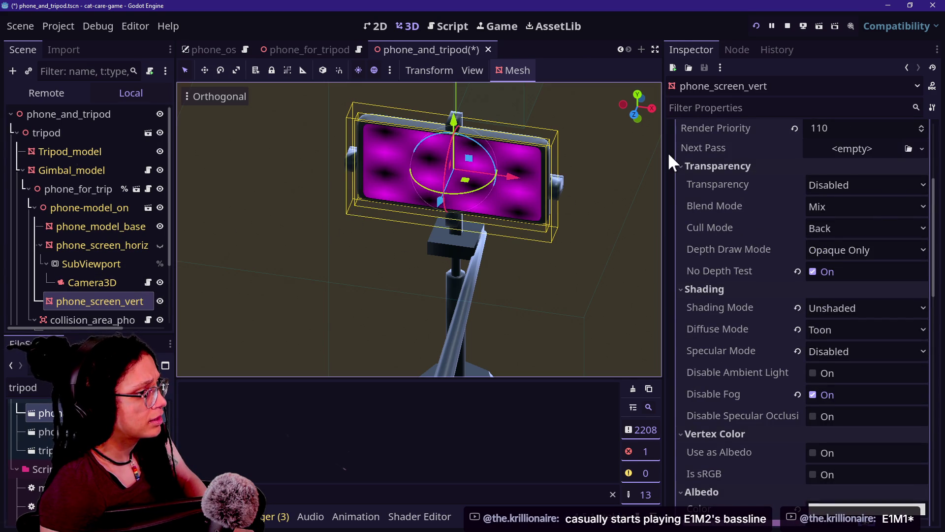
click(757, 23)
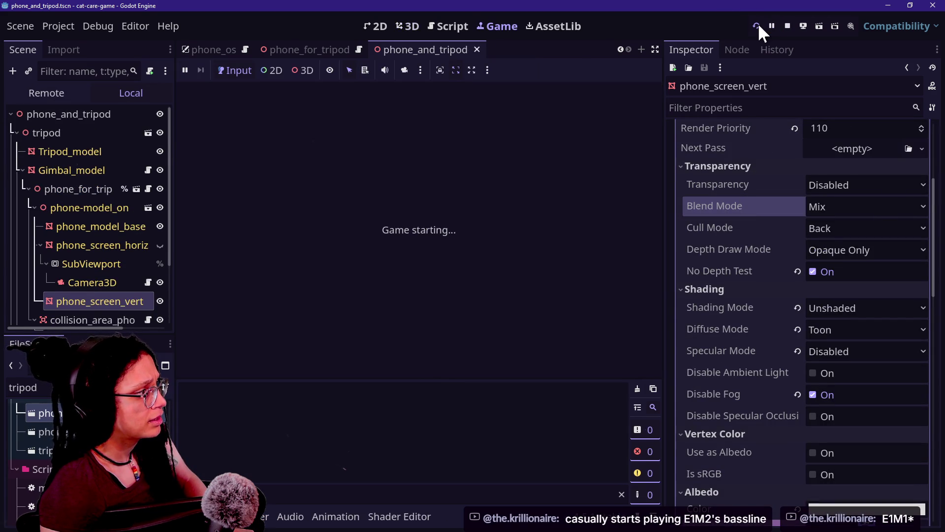
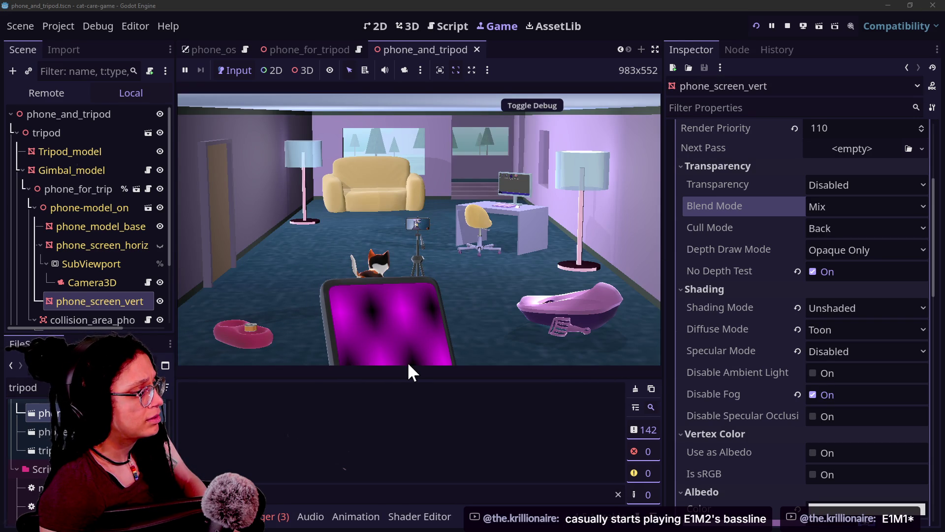
Step: Check the desk computer and tripod phone screens in the running game, then return to 3D editing
click(453, 185)
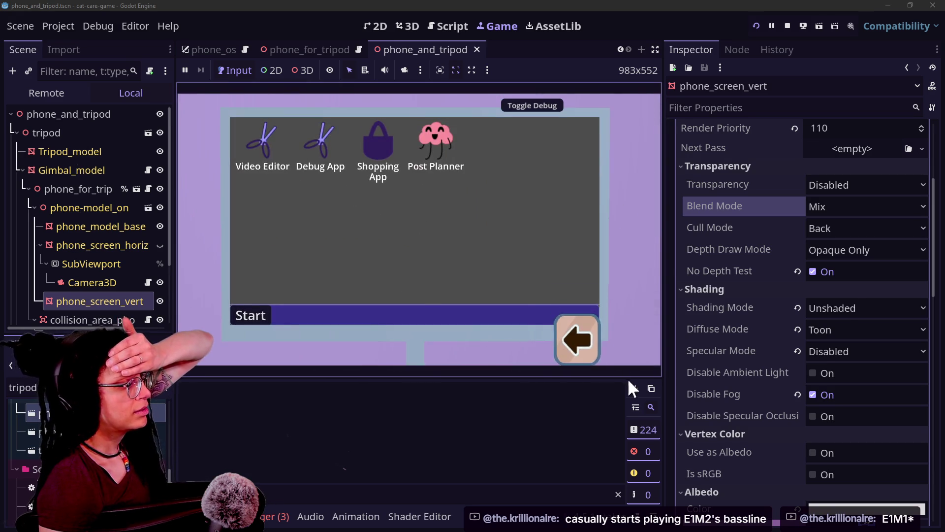
click(576, 339)
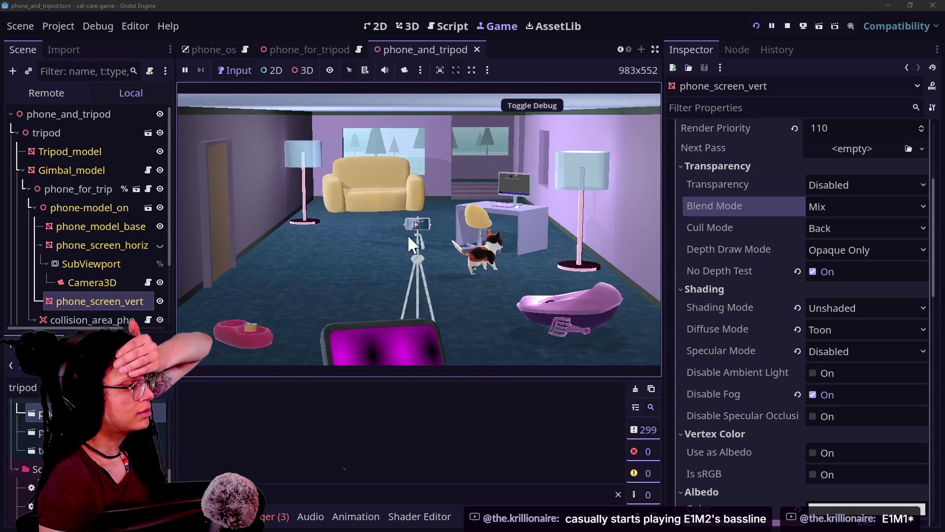
click(410, 240)
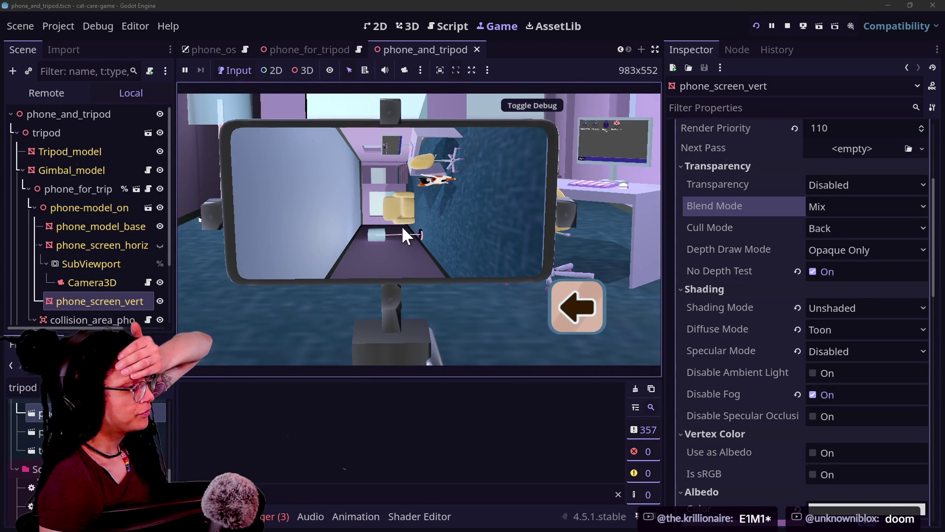
click(546, 332)
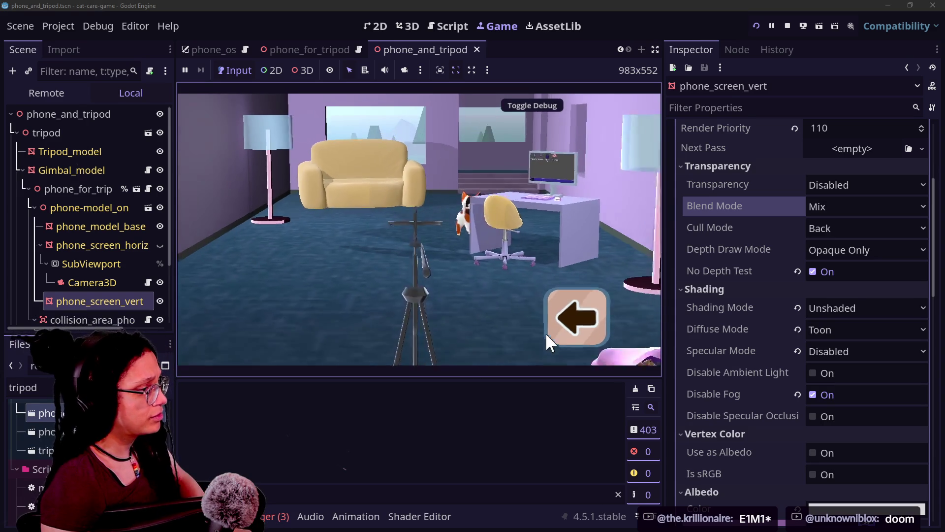
click(416, 28)
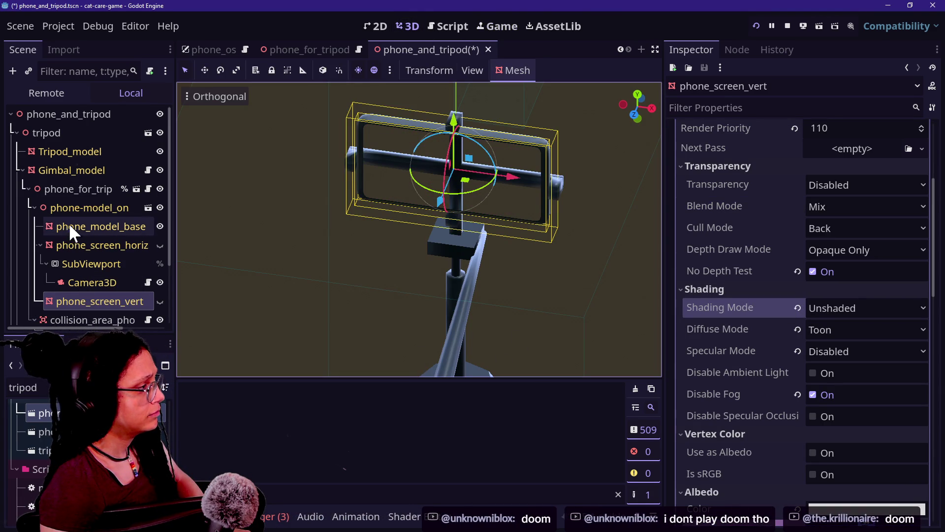
Step: Save the phone_and_tripod scene and test the tripod phone close-up in the running game
click(95, 242)
key(ctrl+s)
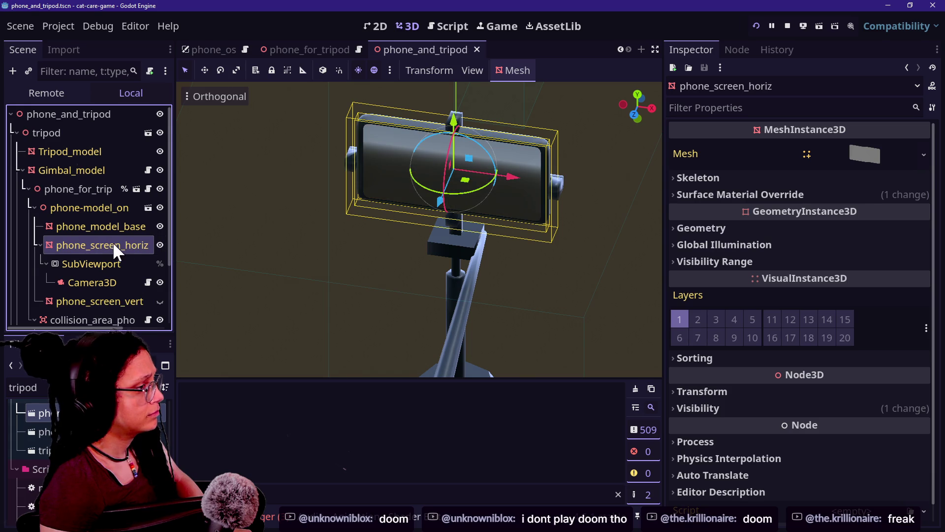
click(755, 24)
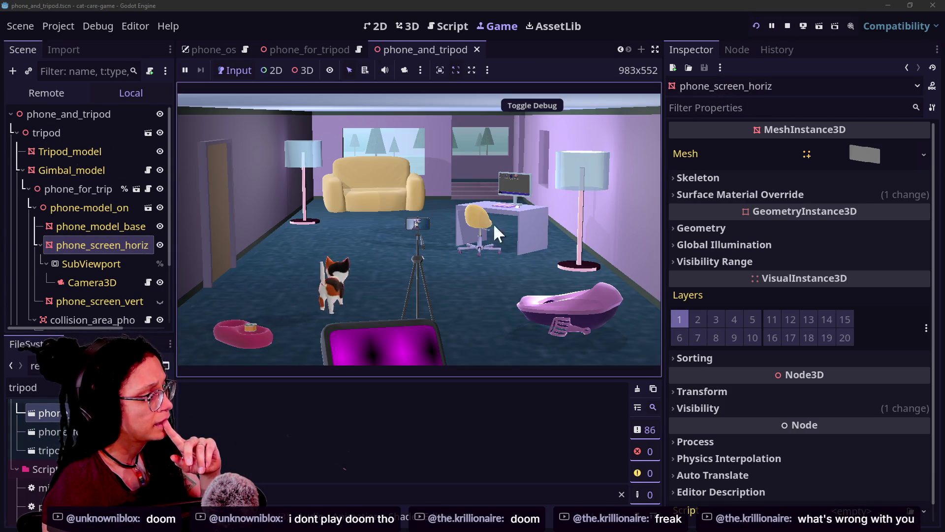
click(417, 250)
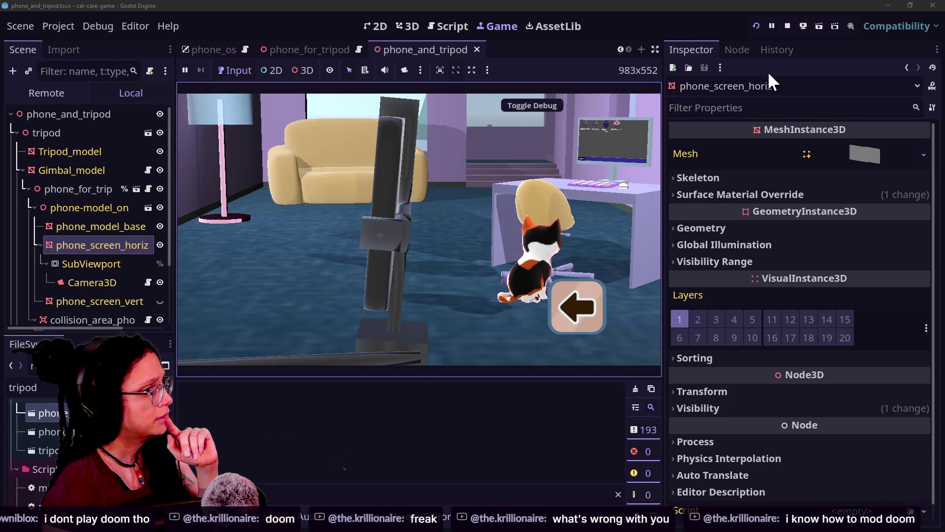
click(787, 25)
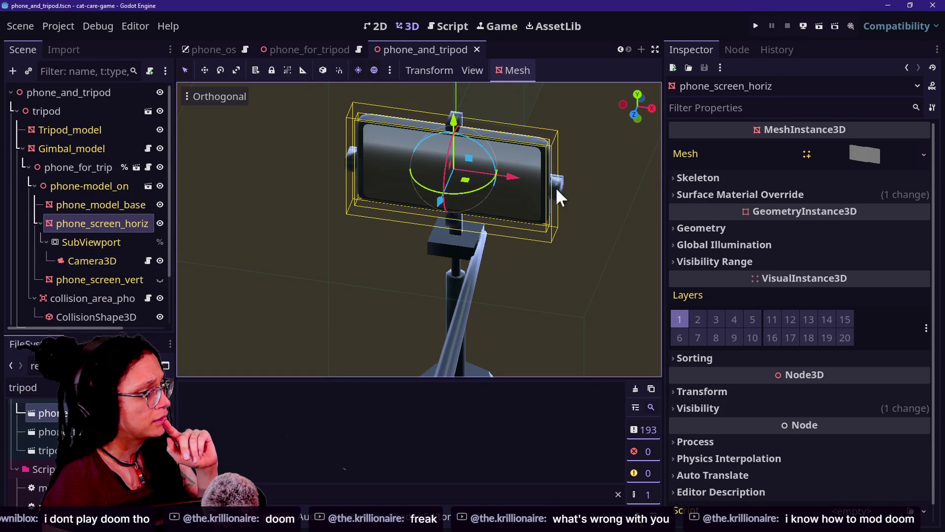
Step: Review phone_screen_vert's material albedo viewport texture setting
click(99, 279)
click(101, 222)
click(62, 287)
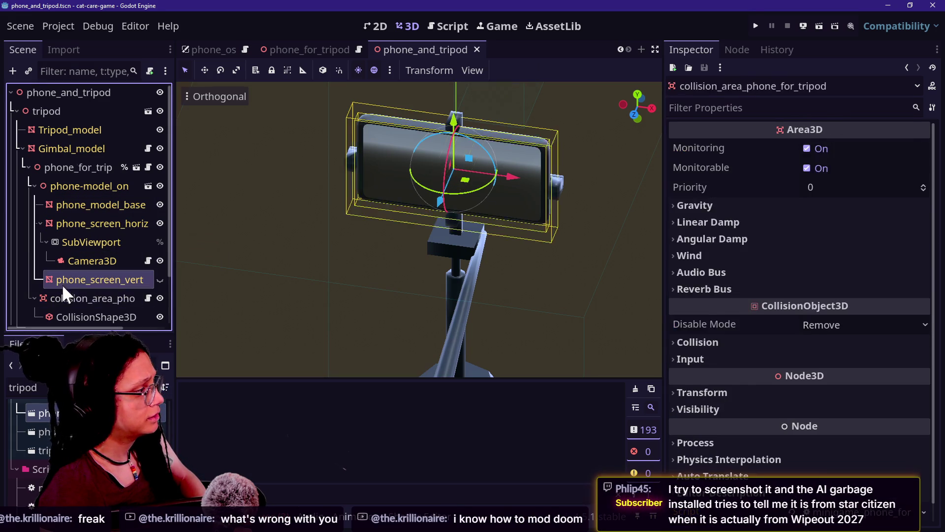
click(62, 285)
scroll(772, 274, down, 5)
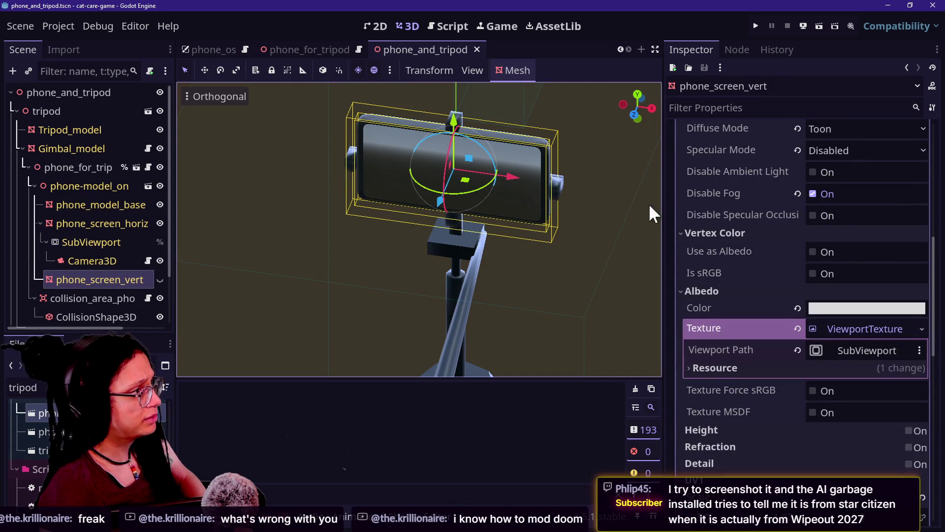
click(428, 105)
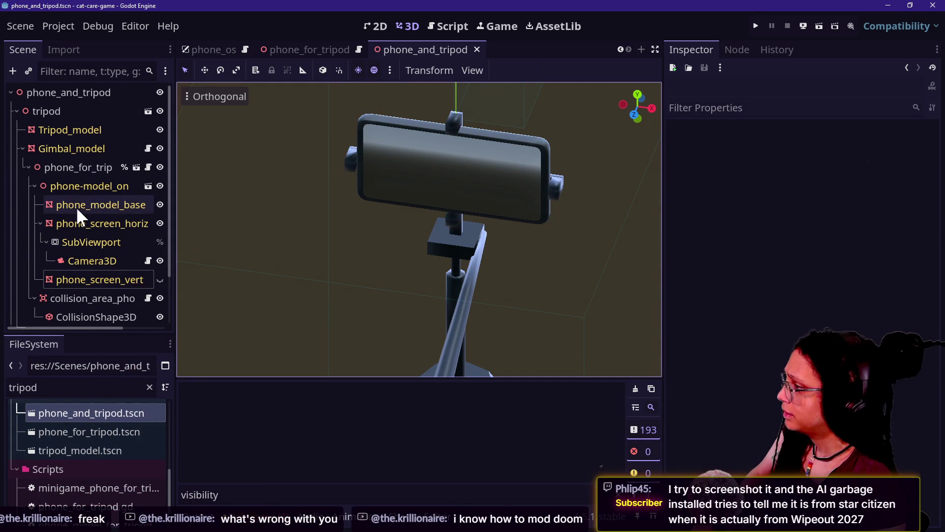
Step: Set phone_screen_horiz's material albedo texture Viewport Path to SubViewport and run the game
click(113, 226)
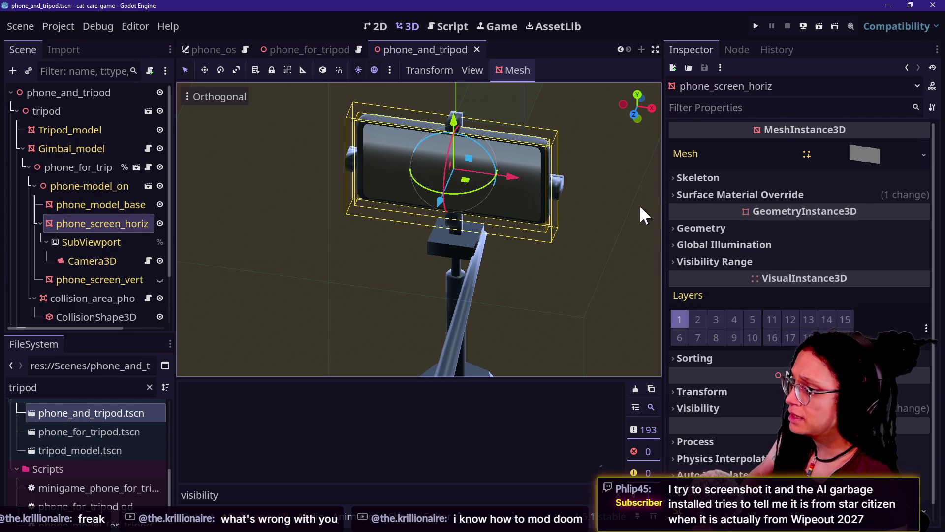
click(722, 193)
click(868, 217)
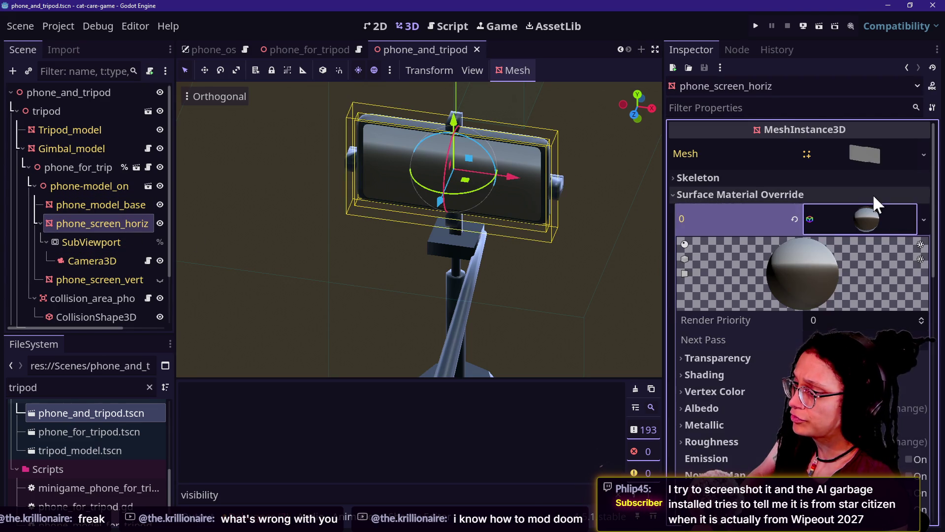
scroll(810, 258, down, 2)
scroll(739, 375, down, 4)
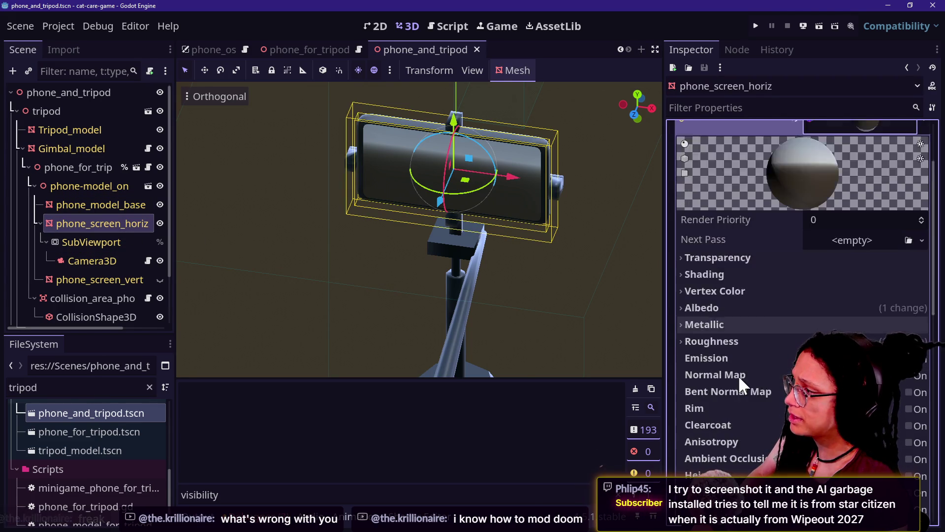
scroll(754, 296, down, 4)
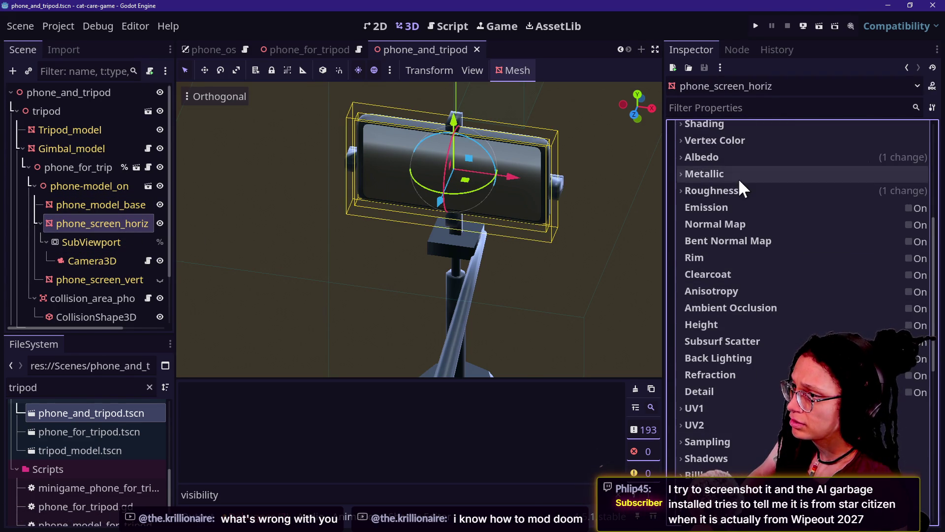
click(754, 156)
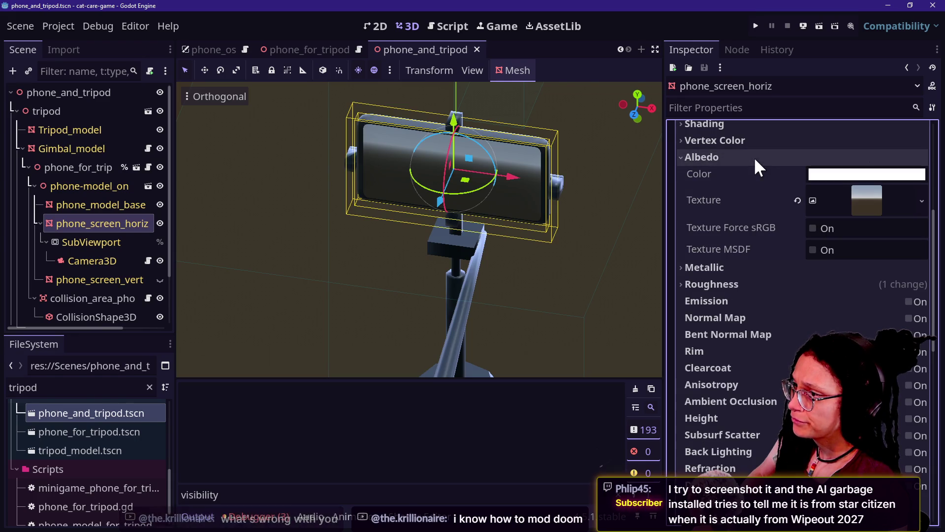
click(847, 197)
click(838, 232)
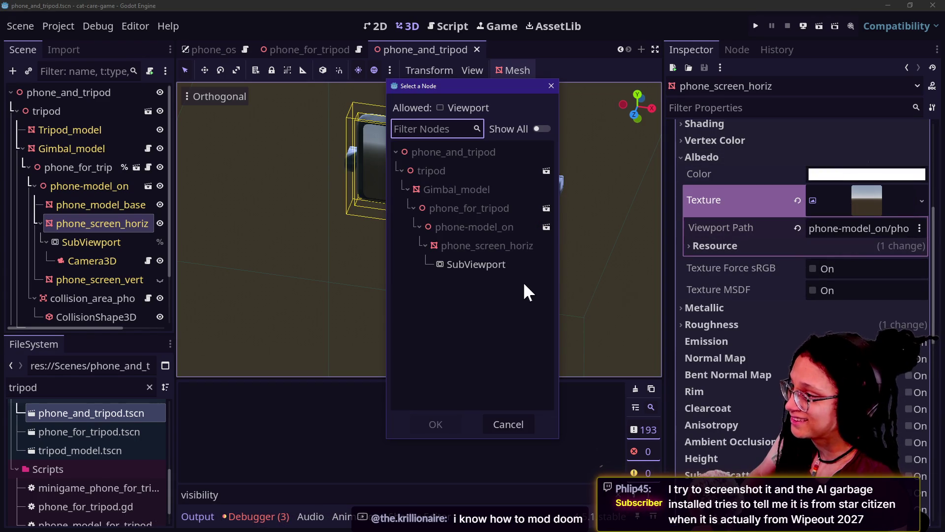
click(443, 424)
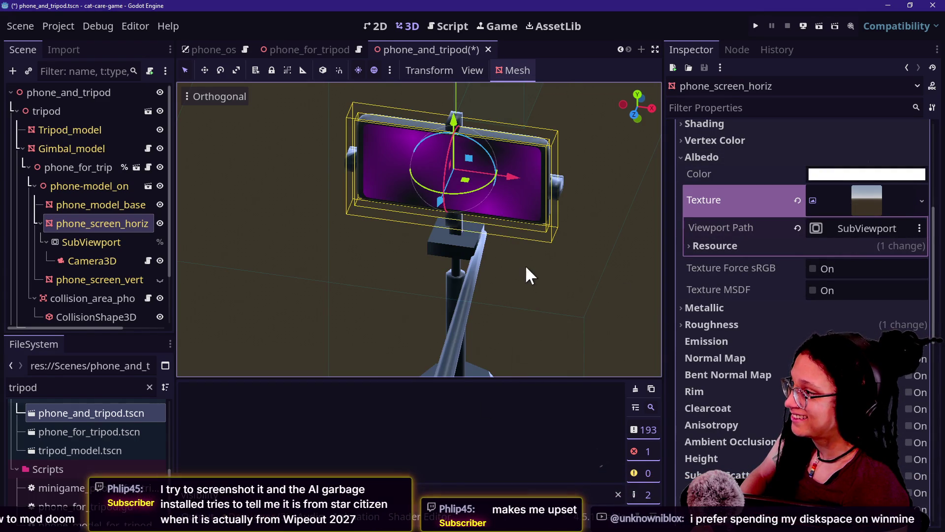
click(755, 26)
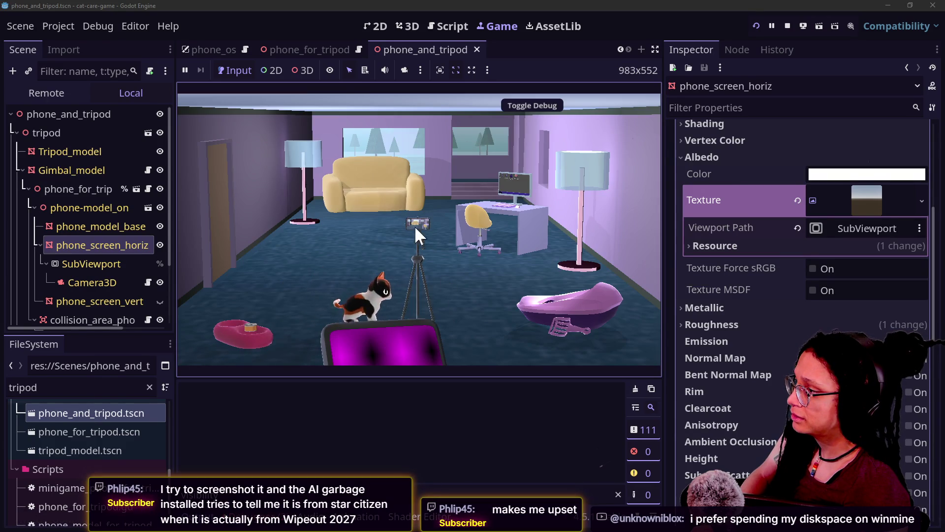
Step: Aim the in-game tripod phone at the cat, then close the phone_and_tripod and phone_for_tripod scenes
click(408, 249)
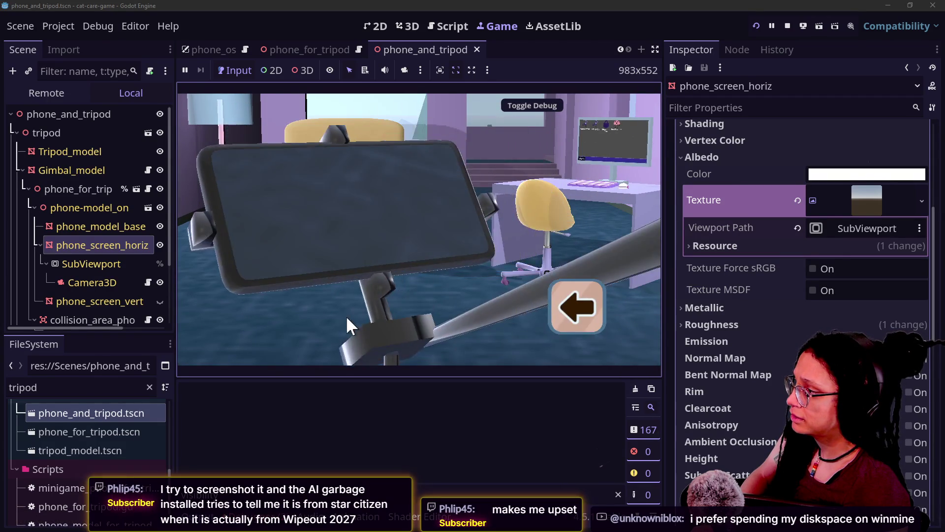
mouse_move(458, 219)
mouse_down()
mouse_move(314, 339)
mouse_move(383, 275)
mouse_move(373, 268)
mouse_move(465, 236)
mouse_move(621, 272)
mouse_move(601, 291)
mouse_up()
click(602, 295)
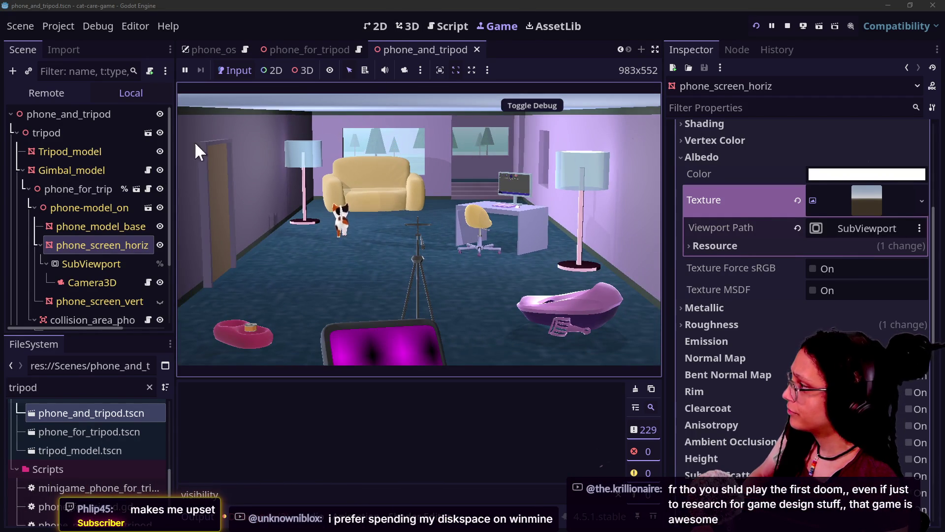
key(Up)
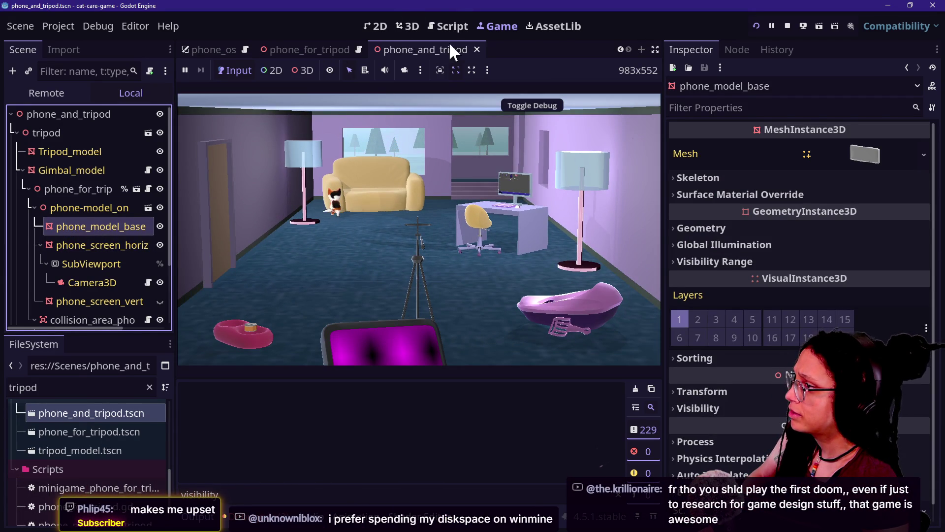
click(477, 48)
click(530, 49)
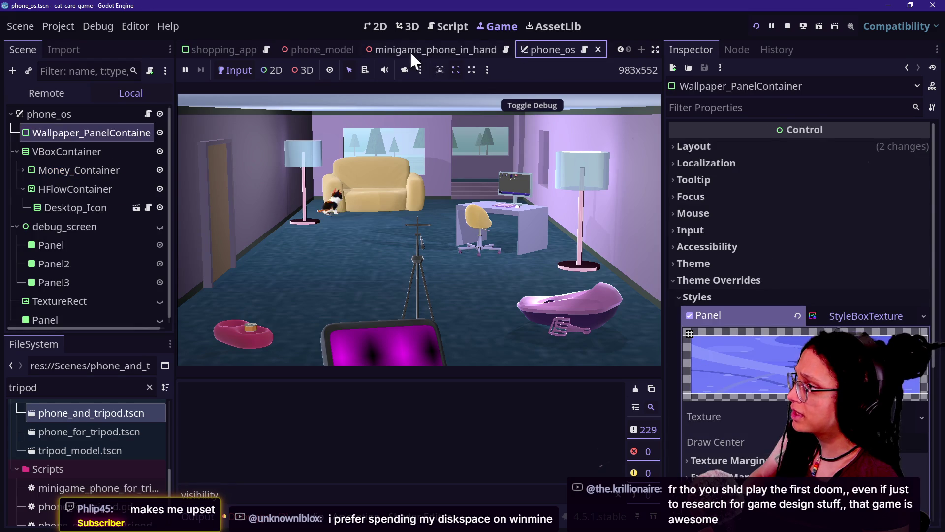
Step: Point minigame_phone_in_hand's screen texture at SubViewport, test it in game, and reopen phone_and_tripod.tscn
click(482, 51)
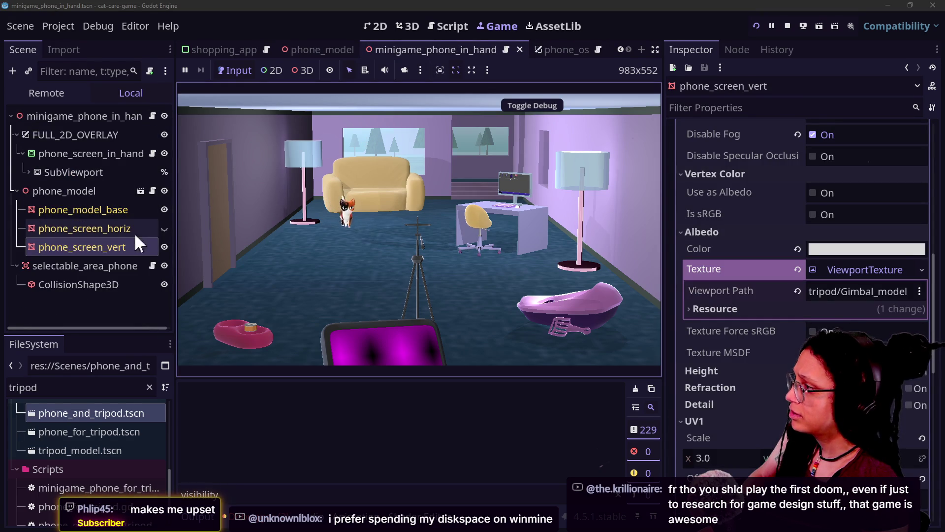
click(867, 290)
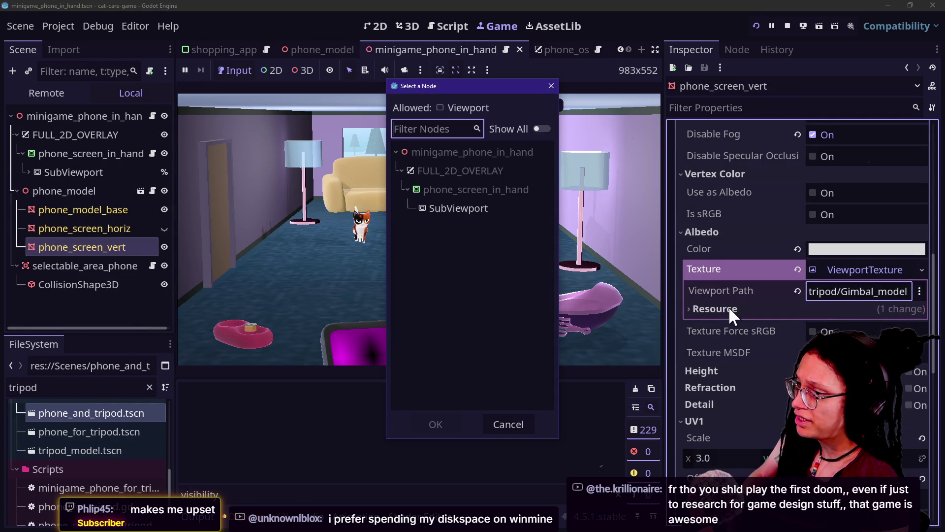
click(443, 424)
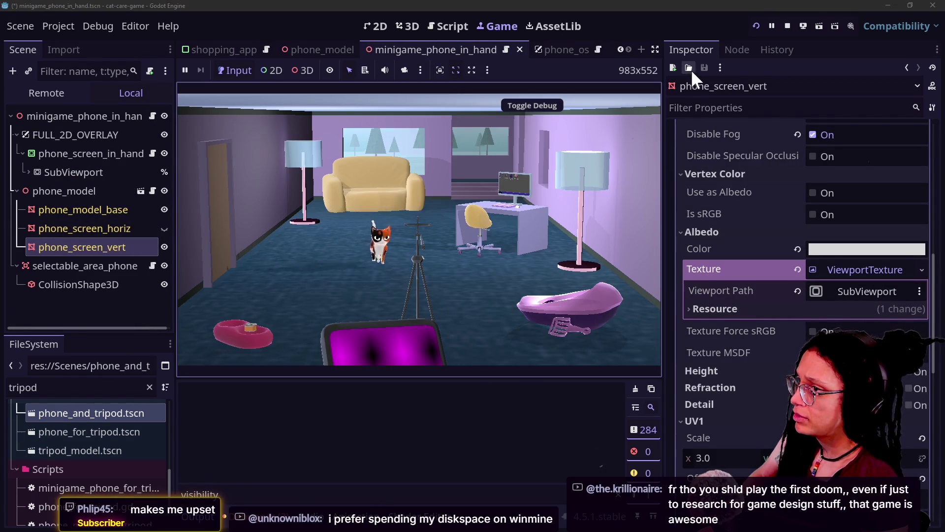
click(756, 23)
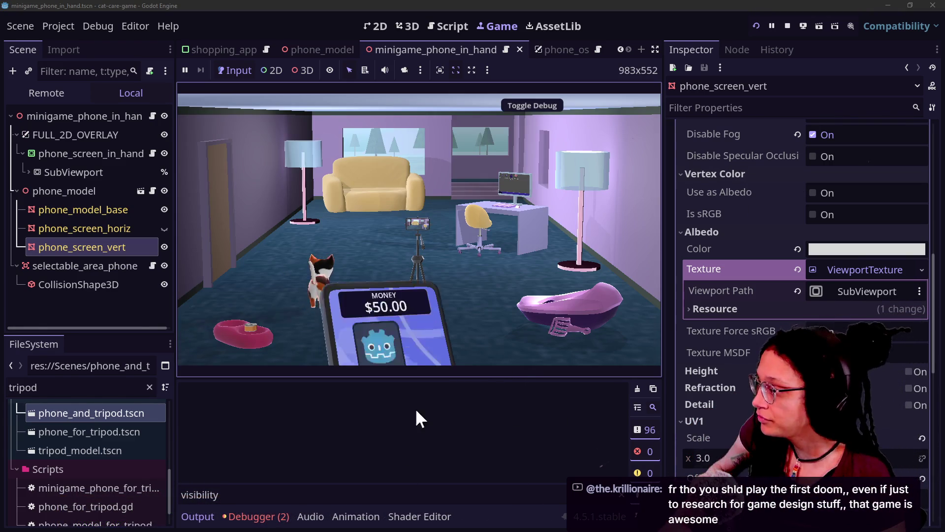
click(422, 225)
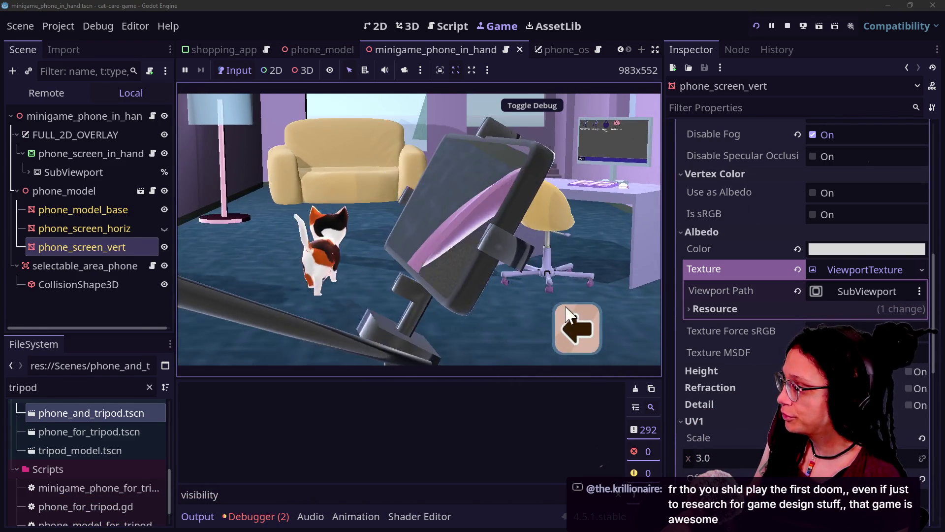
click(576, 320)
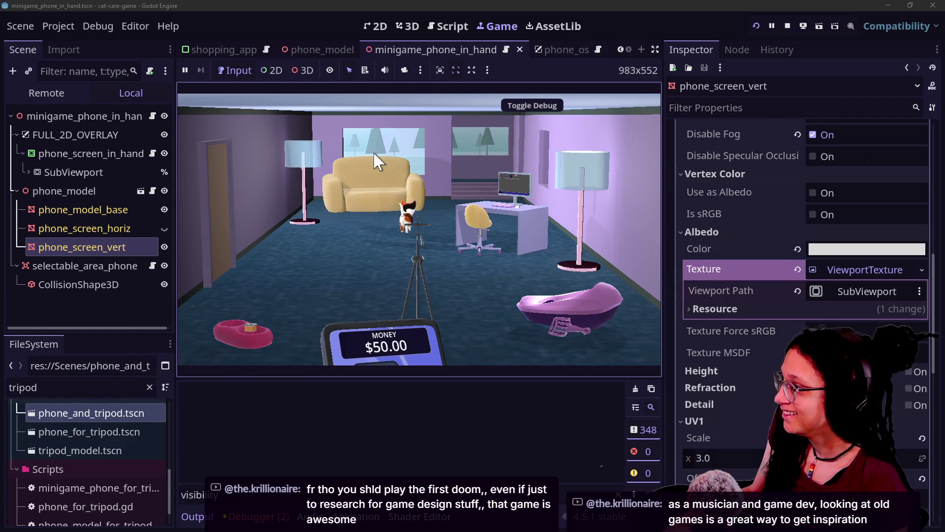
double_click(106, 413)
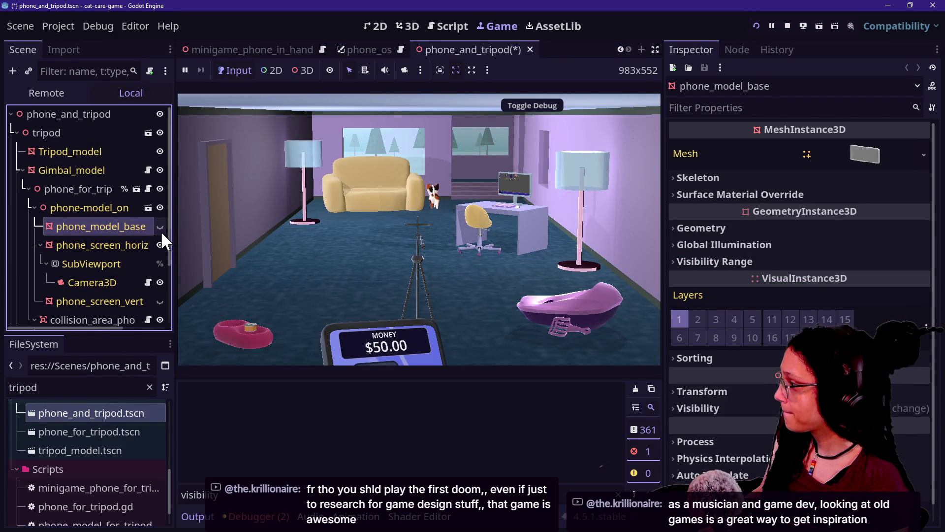
Step: Relaunch the game and toggle visibility of the horizontal screen, phone-model_on and phone_for_trip nodes
click(397, 154)
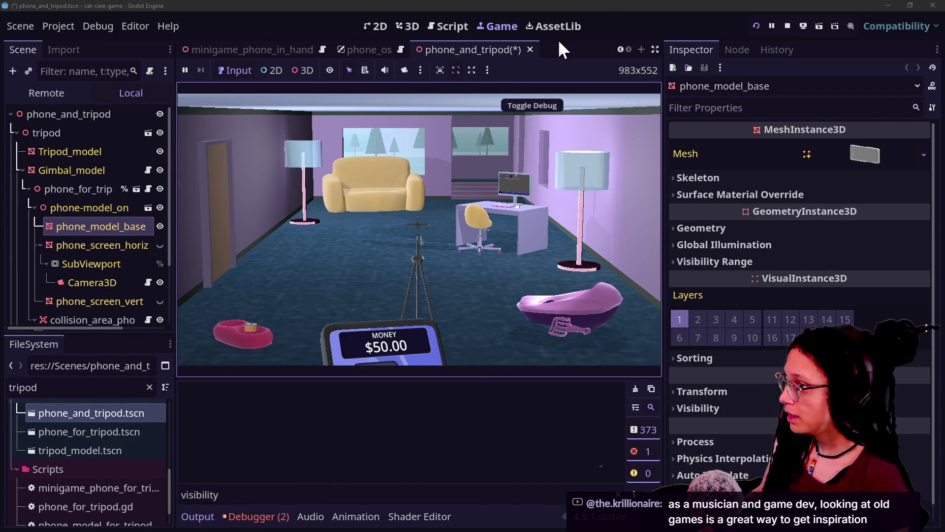
click(425, 253)
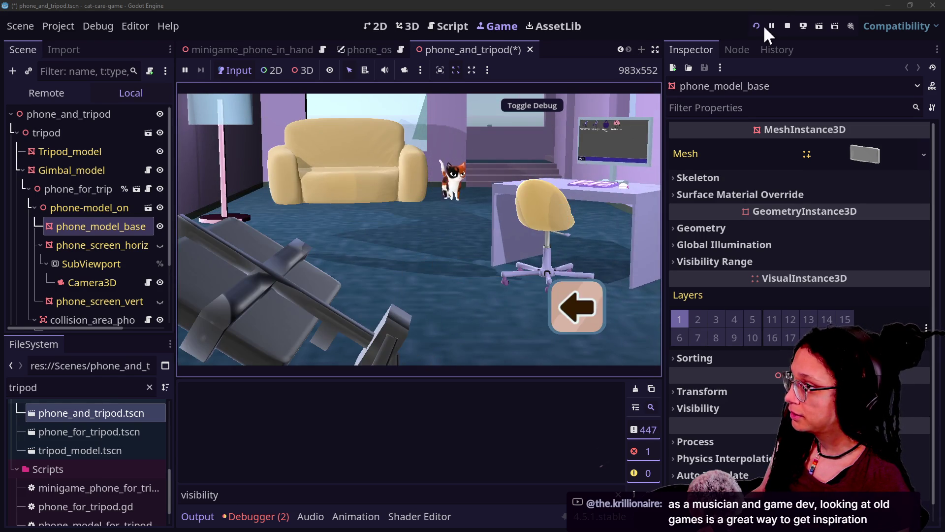
click(758, 27)
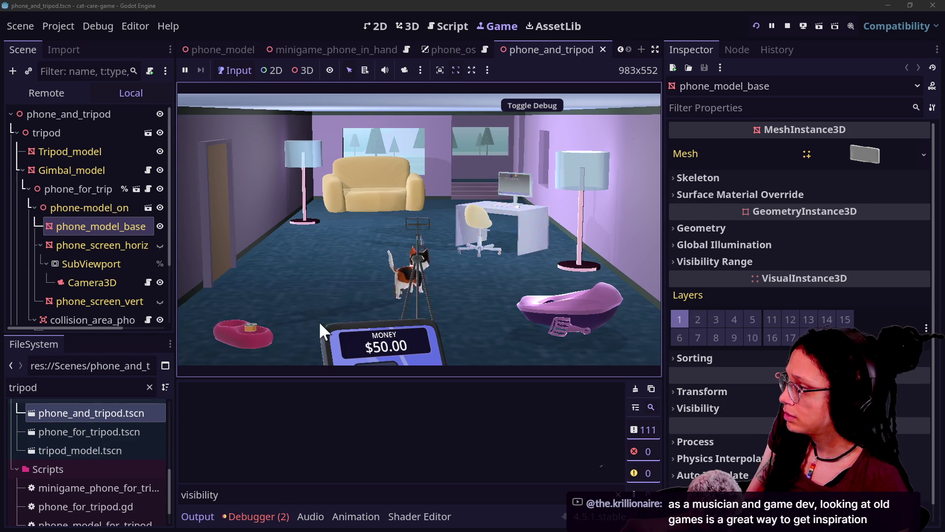
click(160, 243)
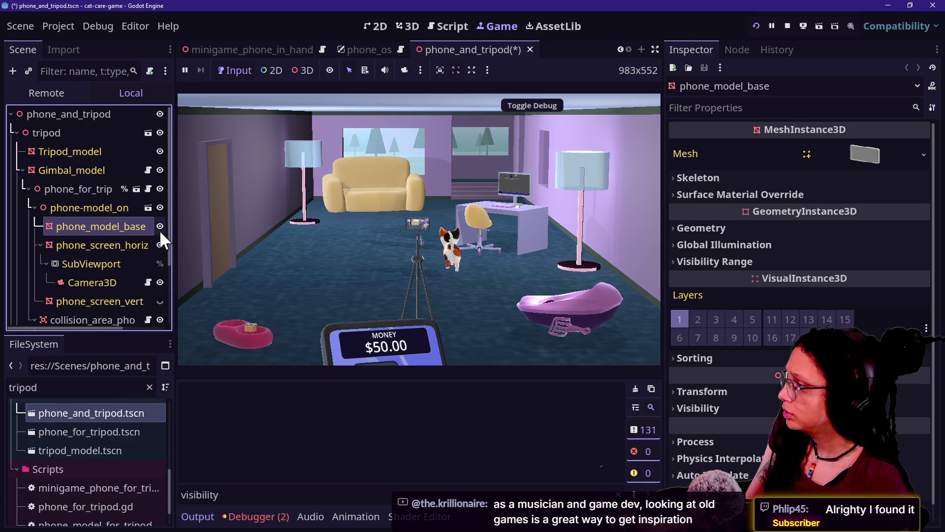
click(160, 207)
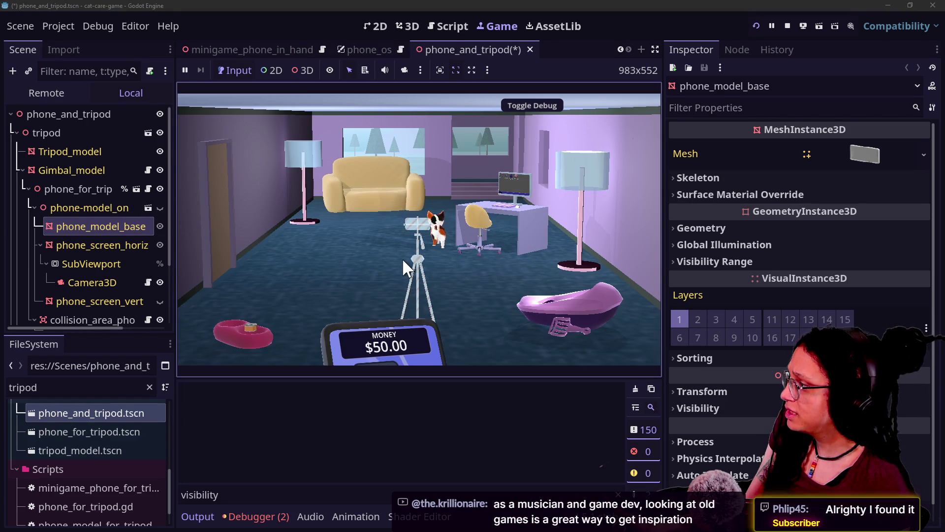
click(160, 208)
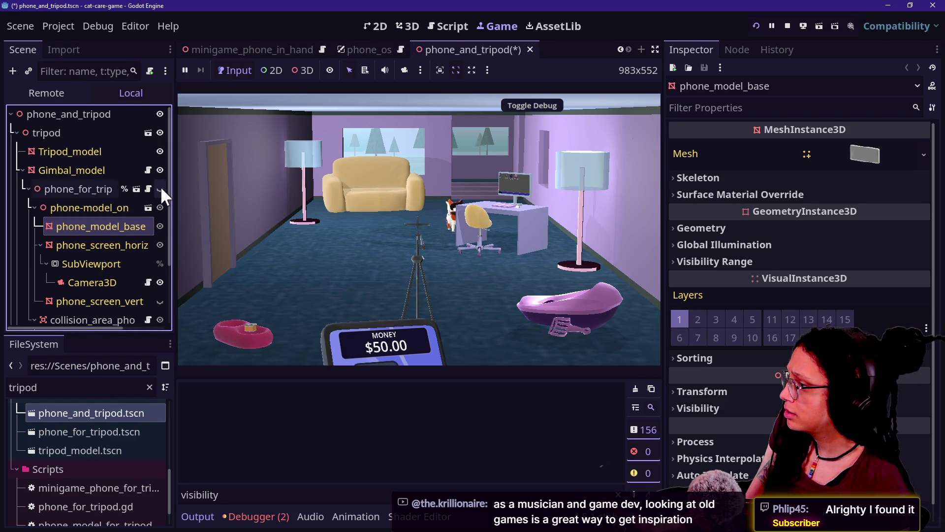
click(160, 187)
Step: Raise and lower the in-hand phone to check its Video Editor screen, then open minigame_phone_in_hand
click(438, 250)
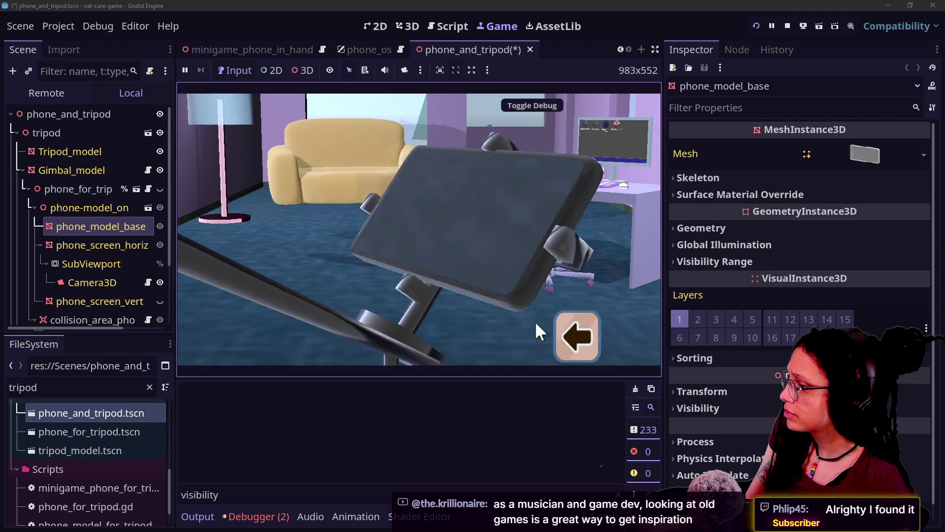
click(574, 311)
click(415, 330)
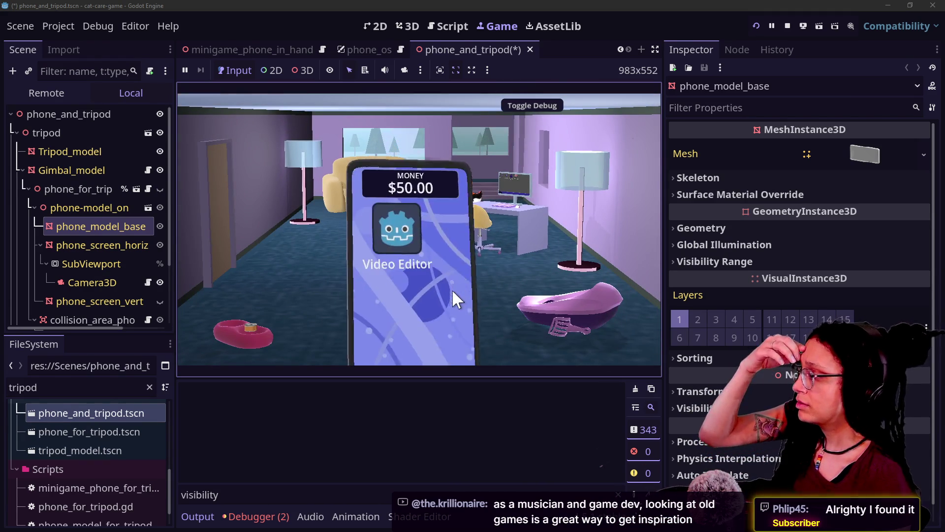
click(576, 302)
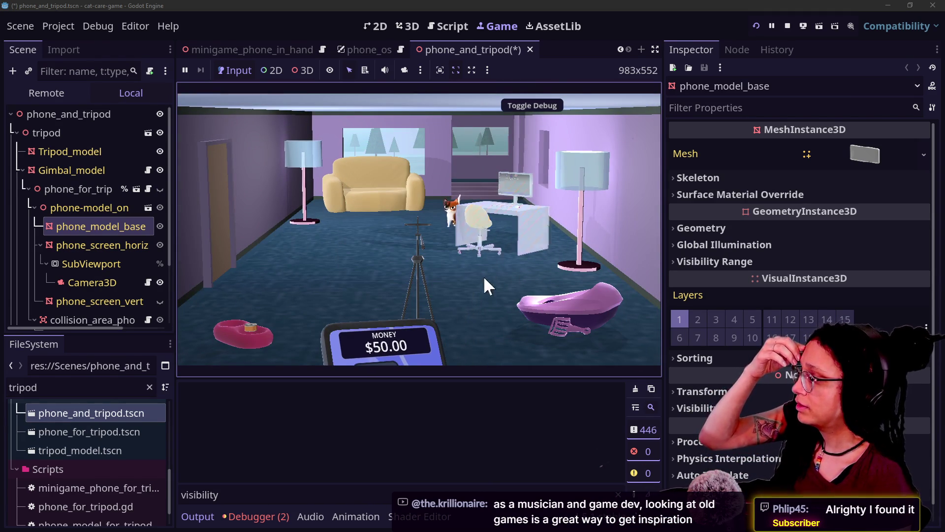
mouse_move(428, 338)
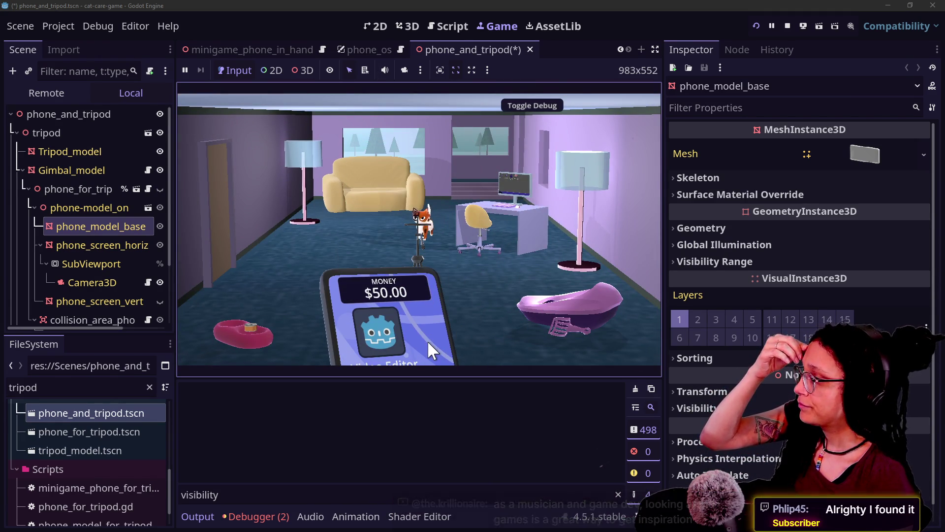
click(370, 338)
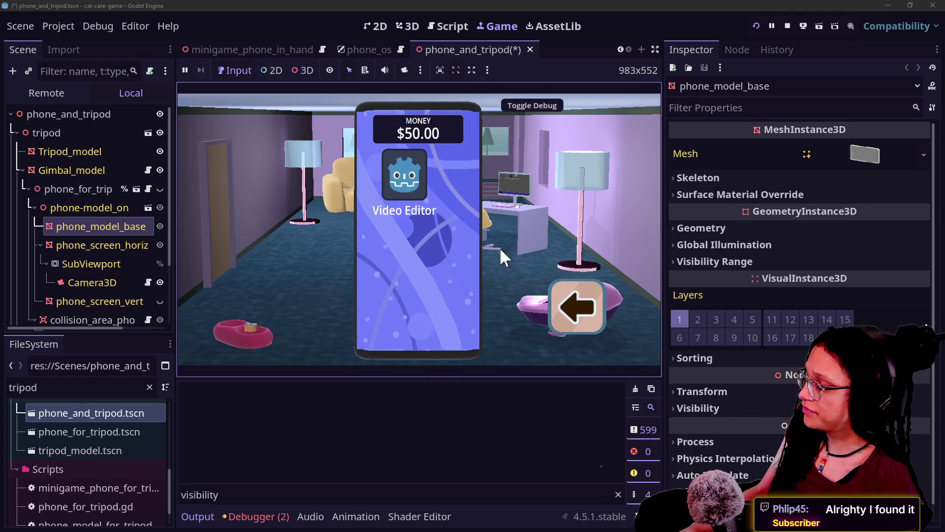
click(577, 308)
click(379, 357)
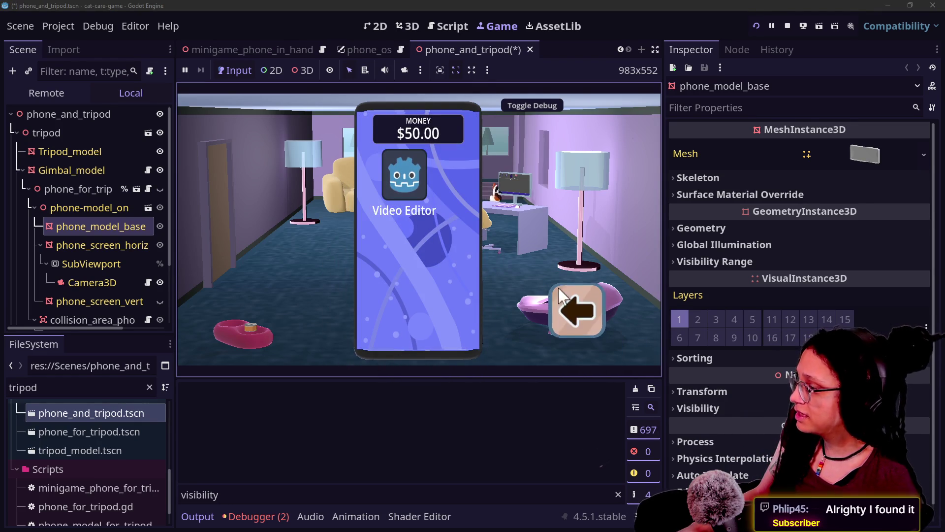
click(576, 300)
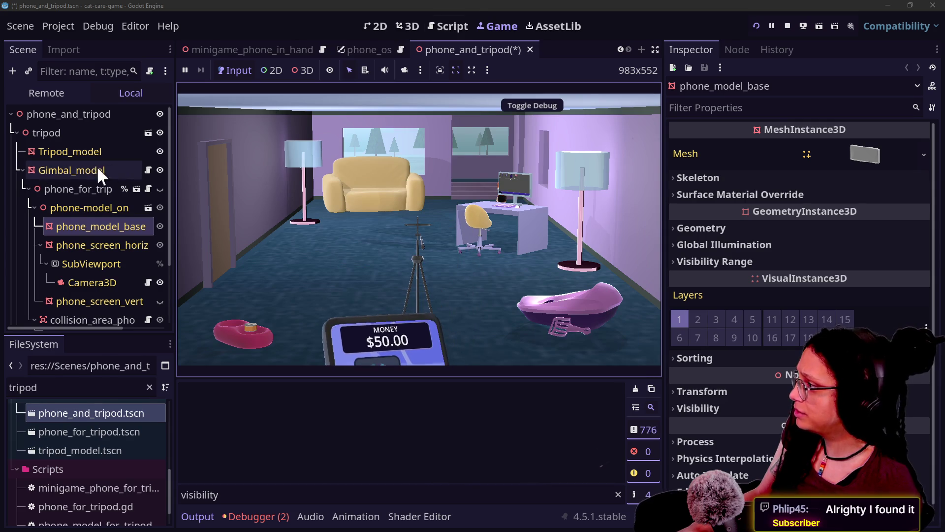
click(222, 48)
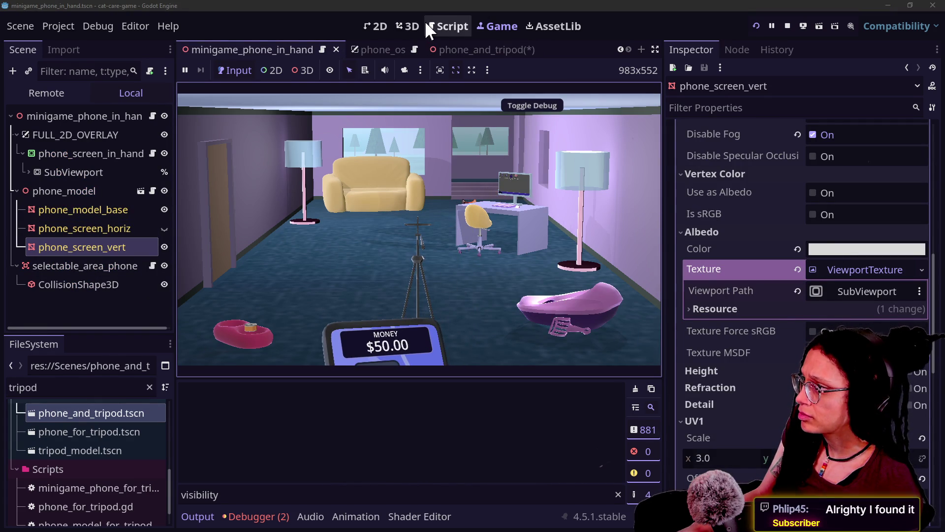
Step: Save the phone_and_tripod scene and return to minigame_phone_in_hand in 3D
click(409, 27)
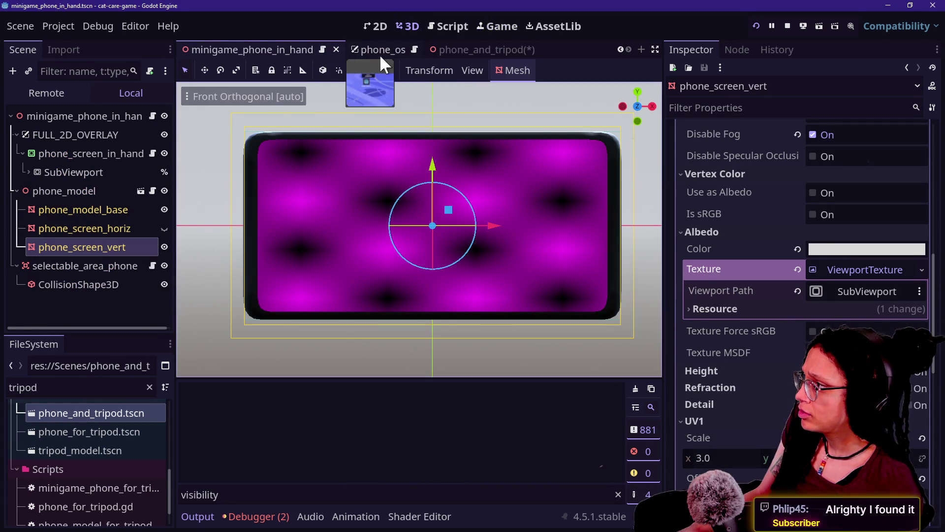
click(494, 50)
key(ctrl+s)
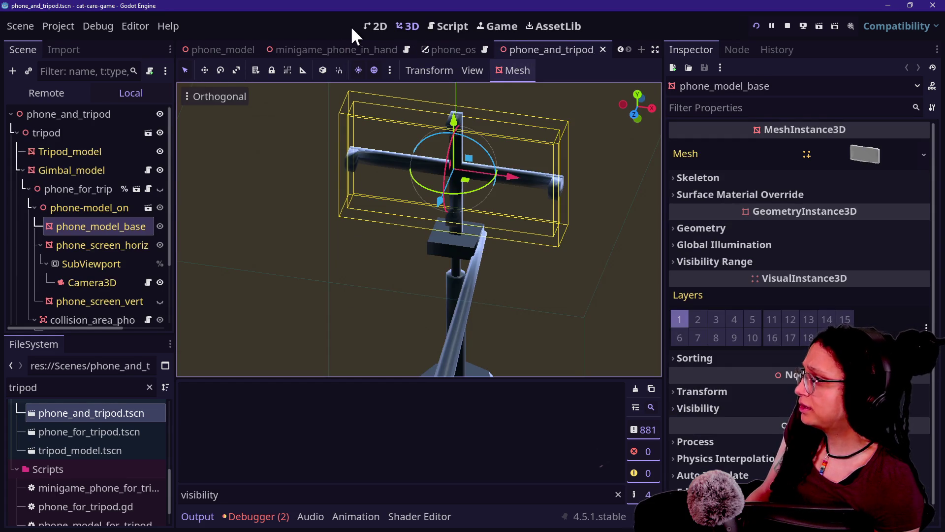
click(342, 49)
Step: Reload the current project from the Project menu
click(65, 26)
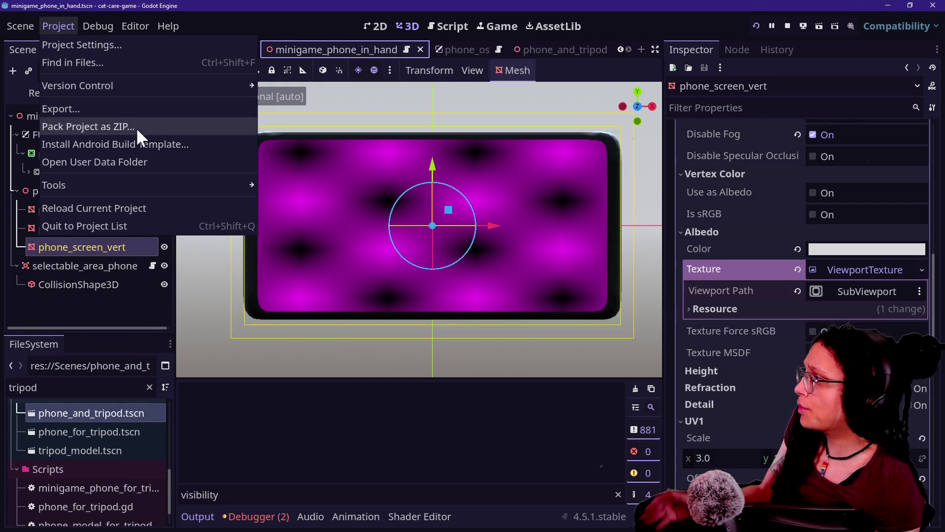
click(790, 22)
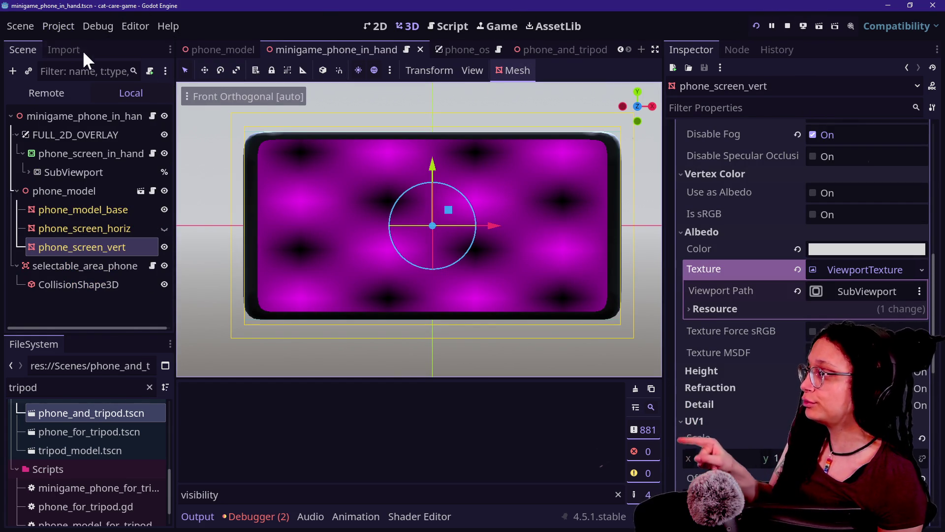
click(68, 30)
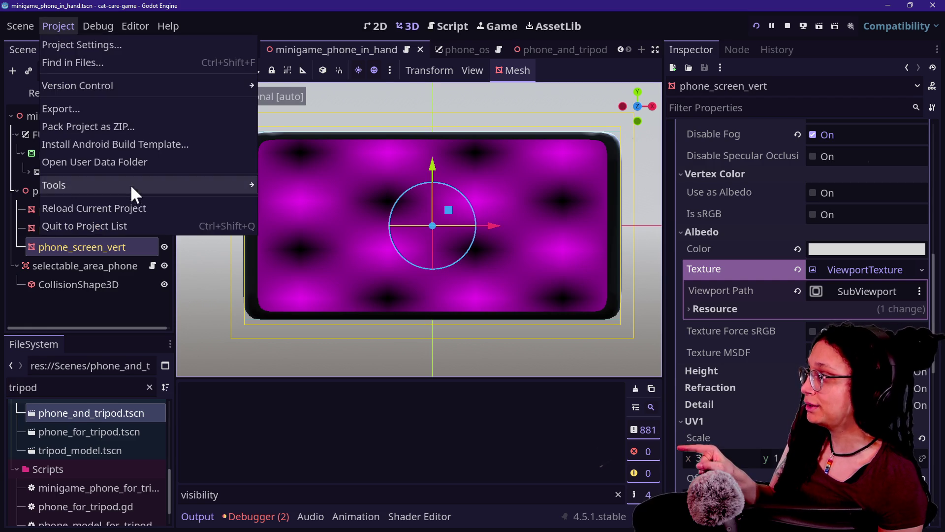
click(132, 213)
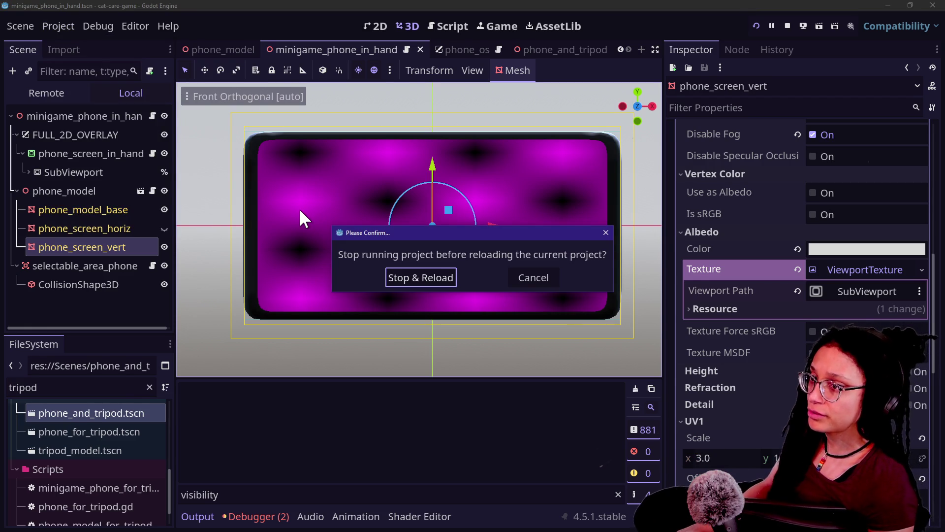
Step: Switch to Discord's live_text channel and play the shared gameplay video
key(alt+Tab)
scroll(503, 276, up, 5)
click(542, 320)
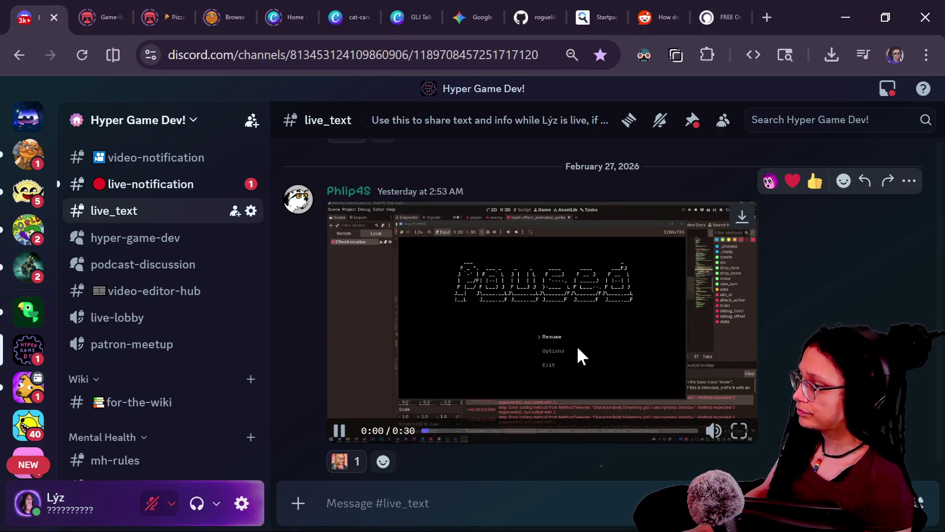
Step: Switch the viewer's shared dungeon-game clip to full screen
click(739, 433)
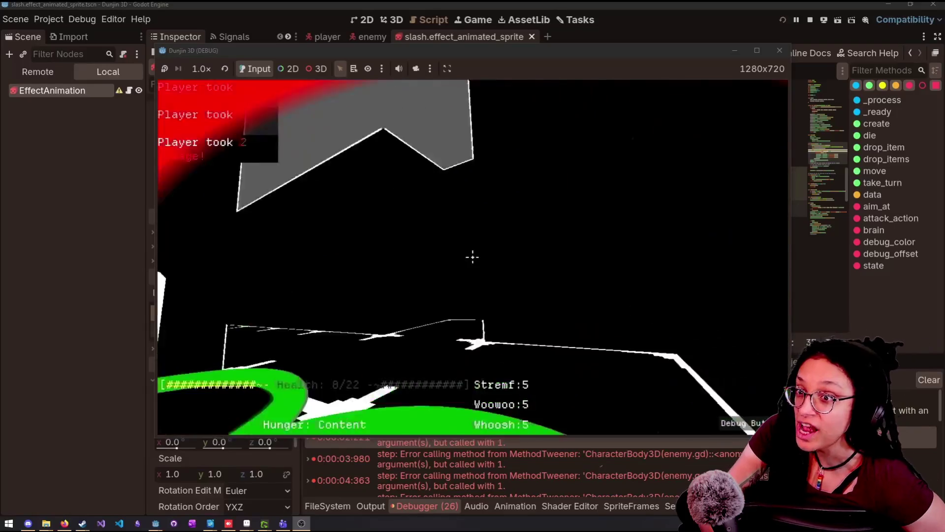
key(Escape)
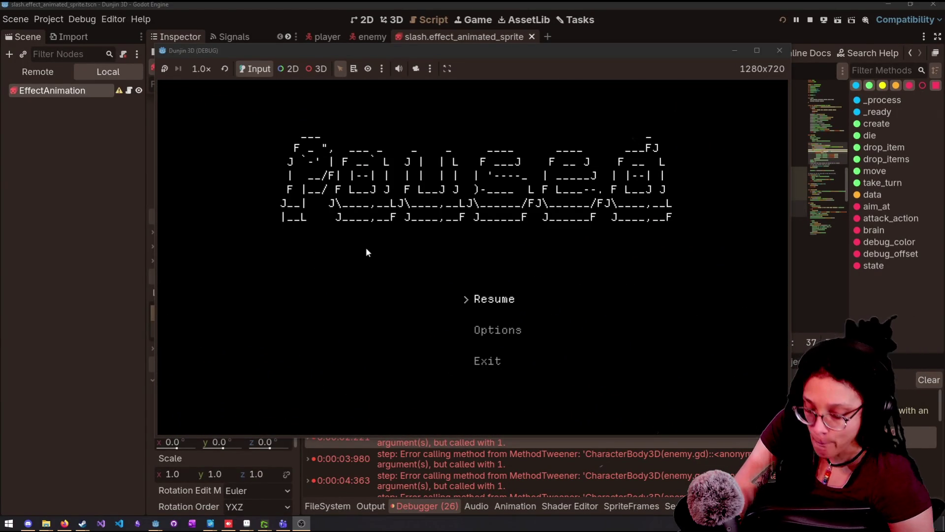
key(Escape)
click(516, 273)
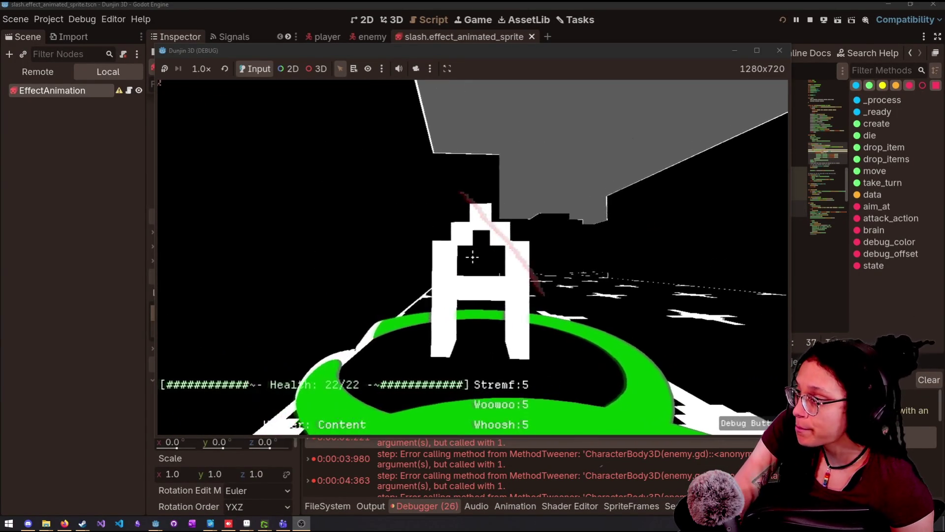
click(473, 257)
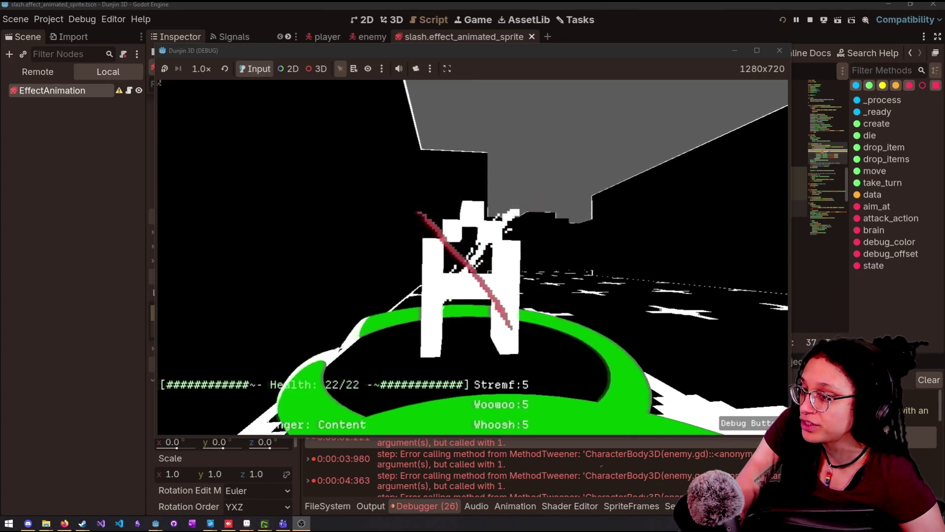
click(472, 257)
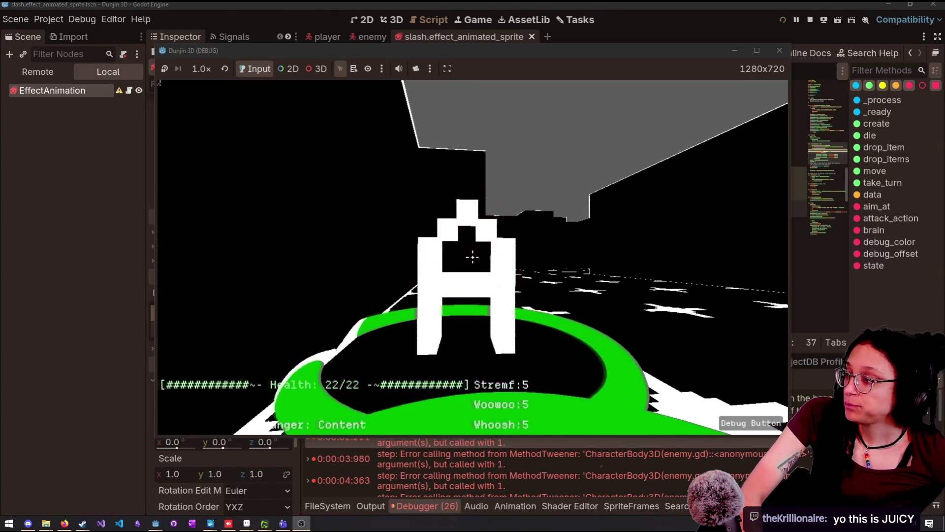
key(s)
key(w)
click(473, 257)
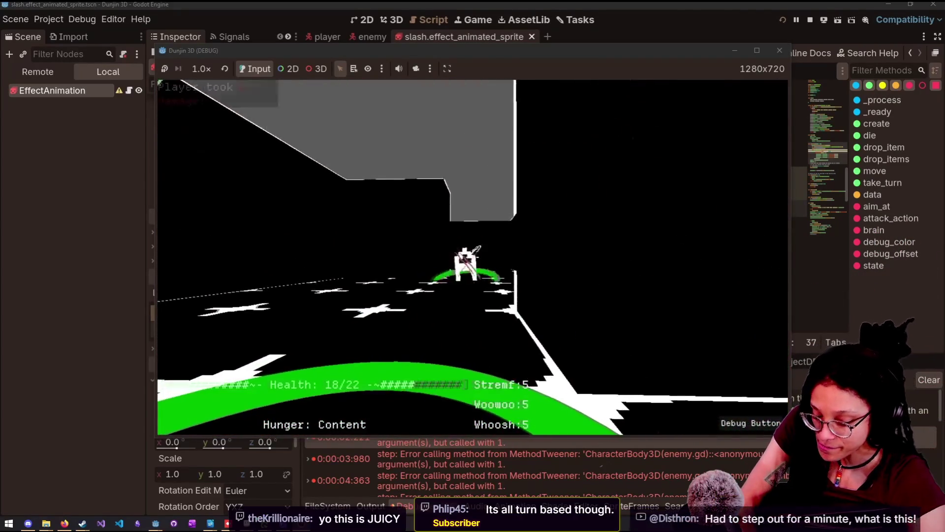
key(a)
key(a)
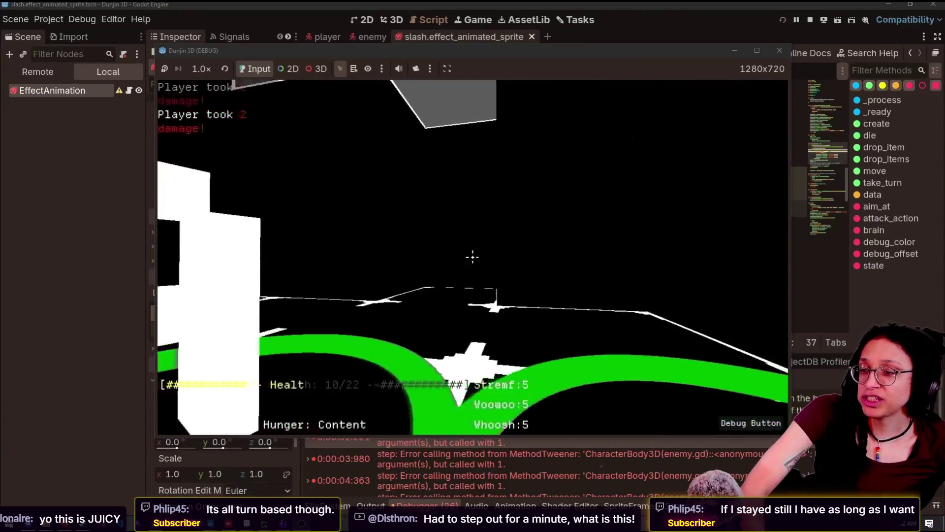
key(Escape)
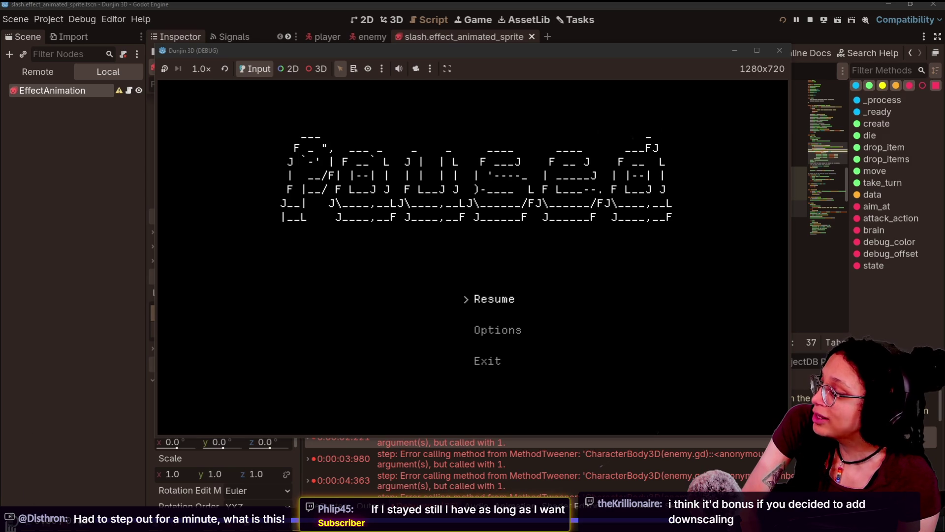
Step: Watch the shared clip through, pausing and seeking, then exit full screen to live_text
key(Escape)
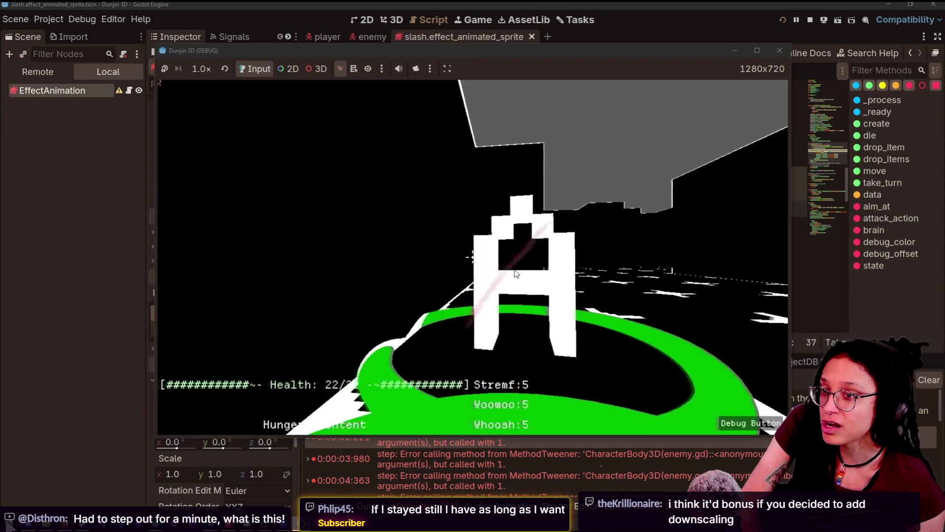
click(472, 256)
click(472, 256)
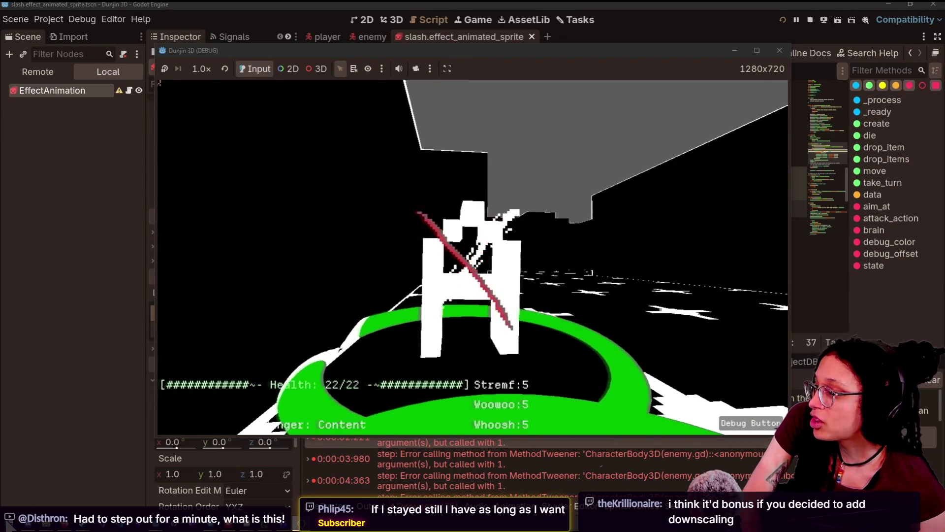
click(472, 257)
click(473, 257)
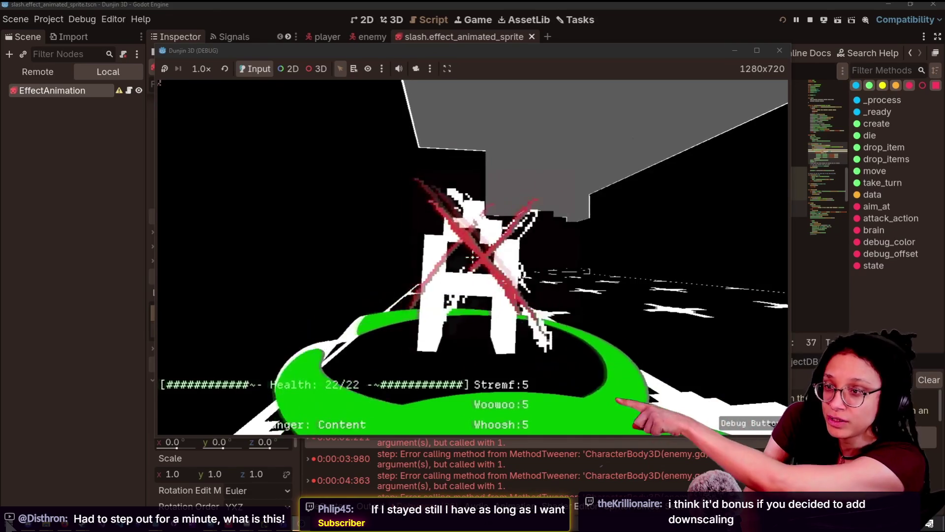
click(472, 256)
key(s)
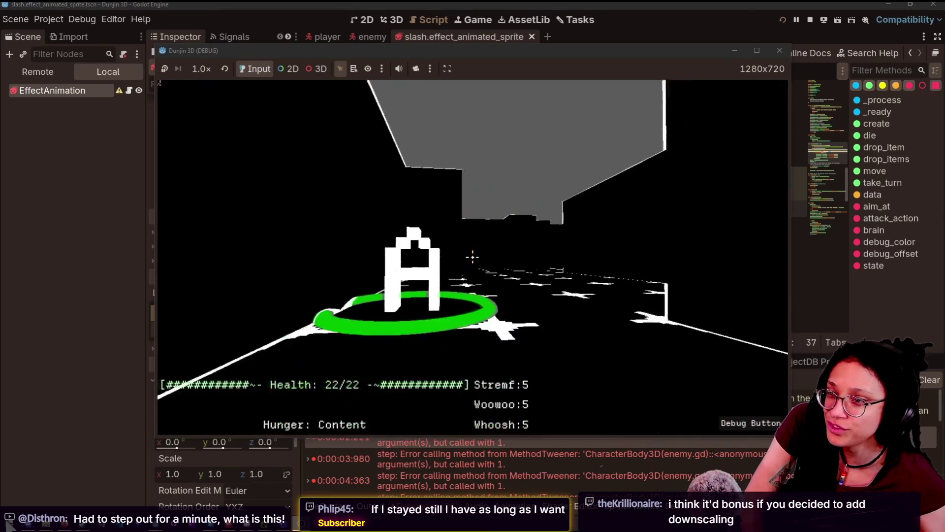
mouse_move(9, 525)
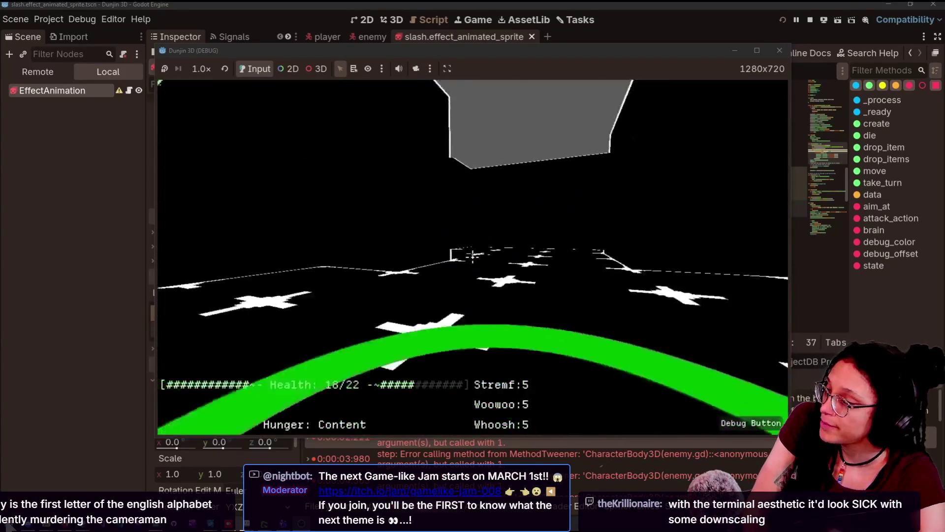
key(Right)
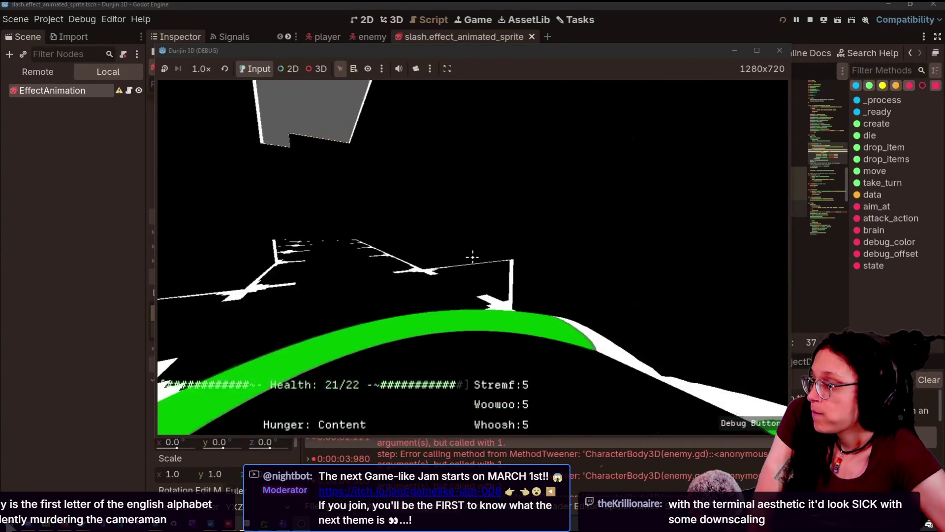
key(Left)
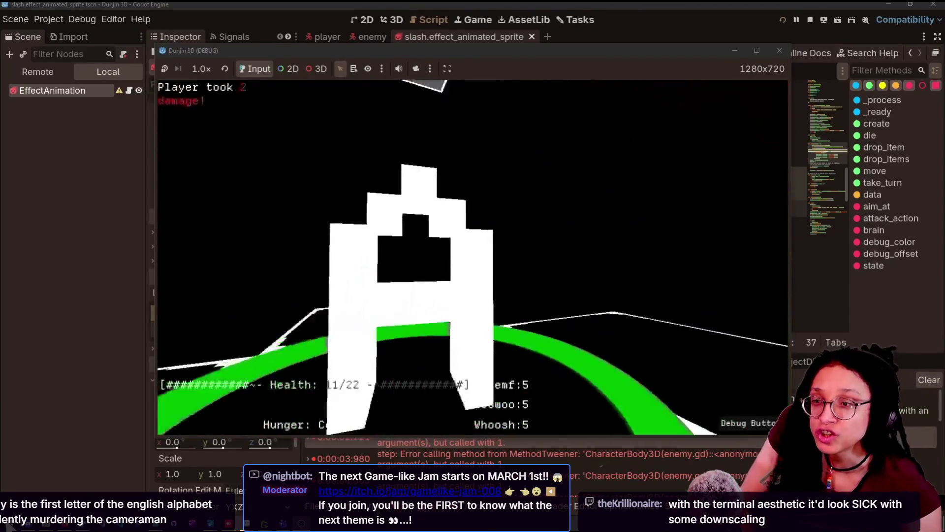
key(Right)
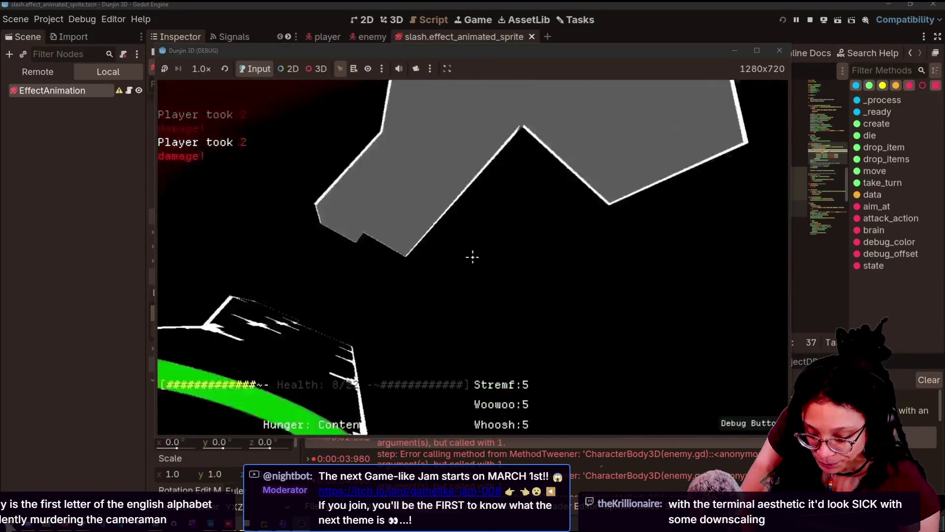
key(Escape)
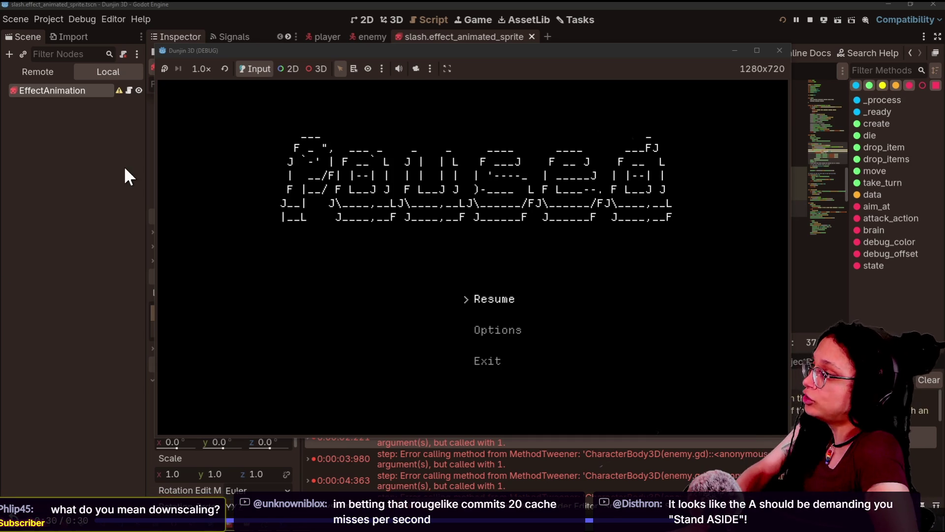
key(Escape)
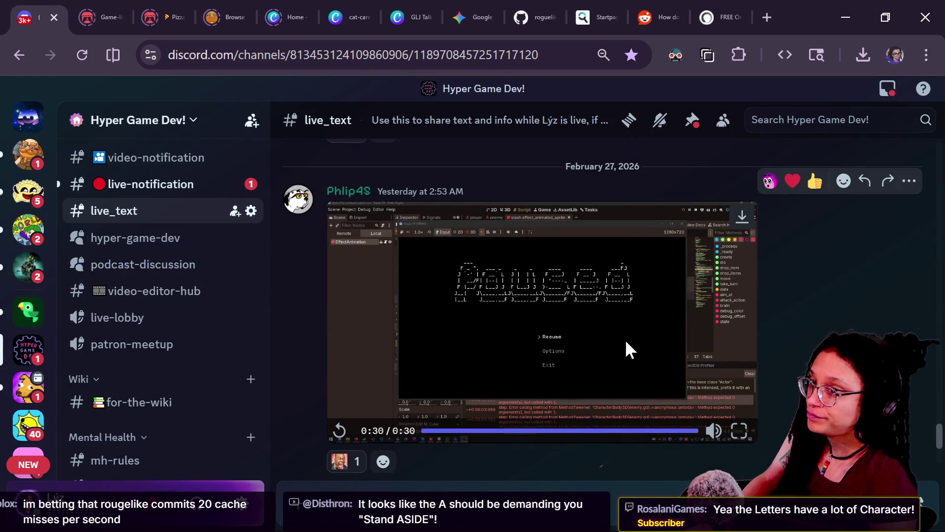
Step: Stop the game and reload the cat-care-game project via Stop & Reload, then return to Discord
key(alt+Tab)
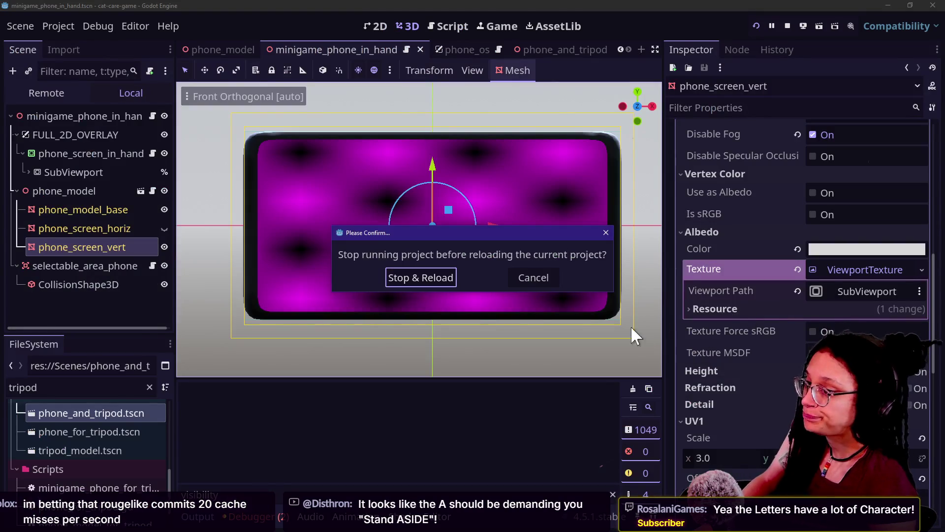
click(433, 274)
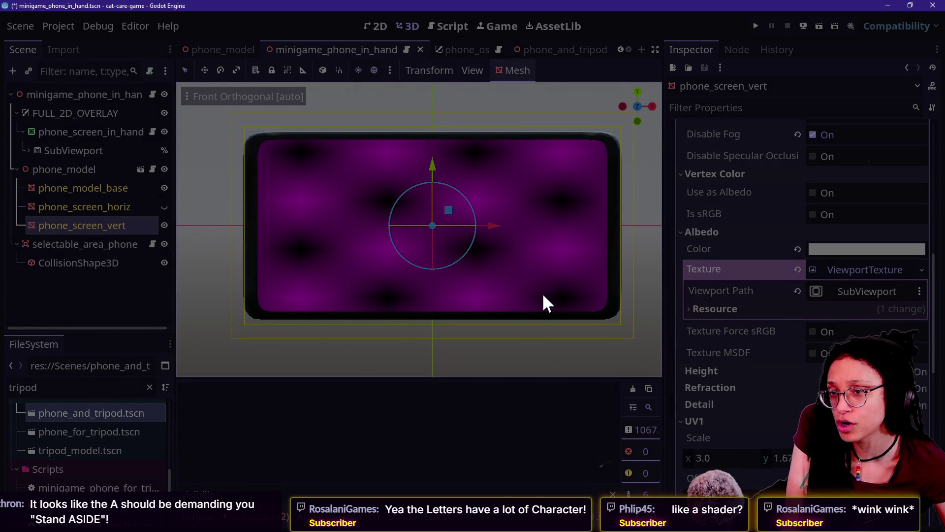
key(alt+Tab)
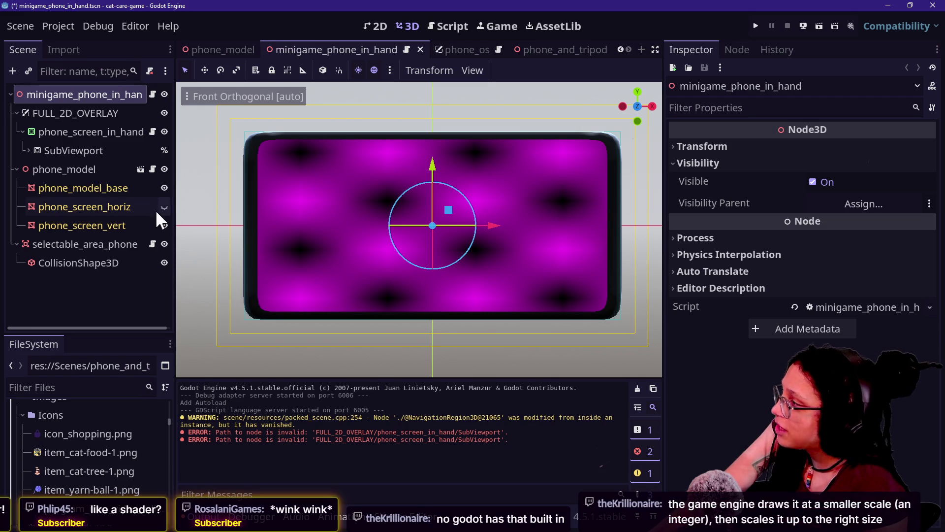
Step: Select phone_screen_vert and set its viewport texture's Viewport Path to SubViewport
click(102, 242)
click(103, 226)
scroll(849, 320, up, 5)
click(849, 339)
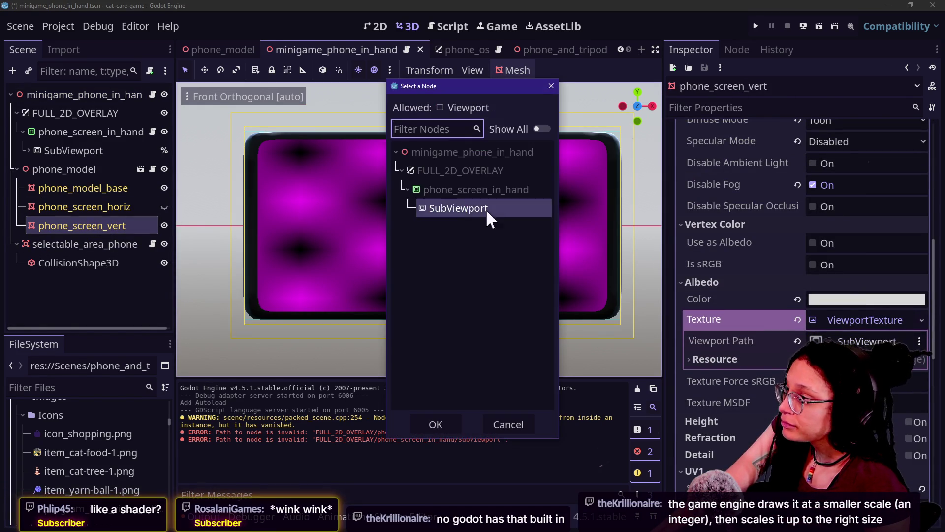
double_click(466, 207)
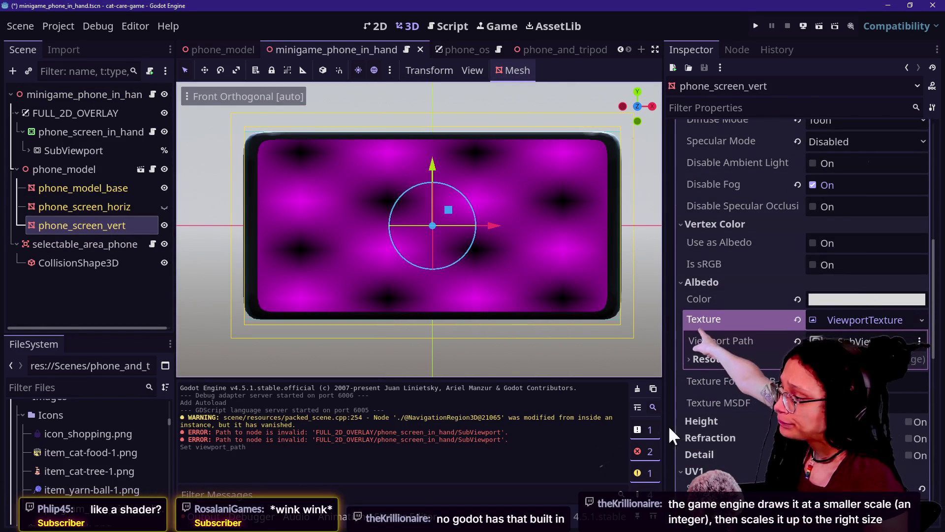
Step: Clear the Output log, check phone_screen_horiz's material override, then empty phone_screen_vert's albedo texture
click(637, 388)
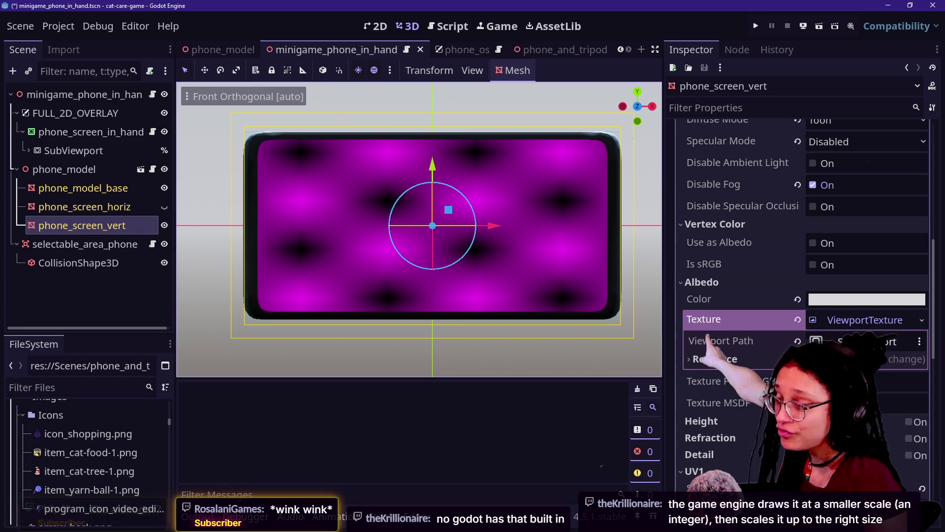
click(141, 206)
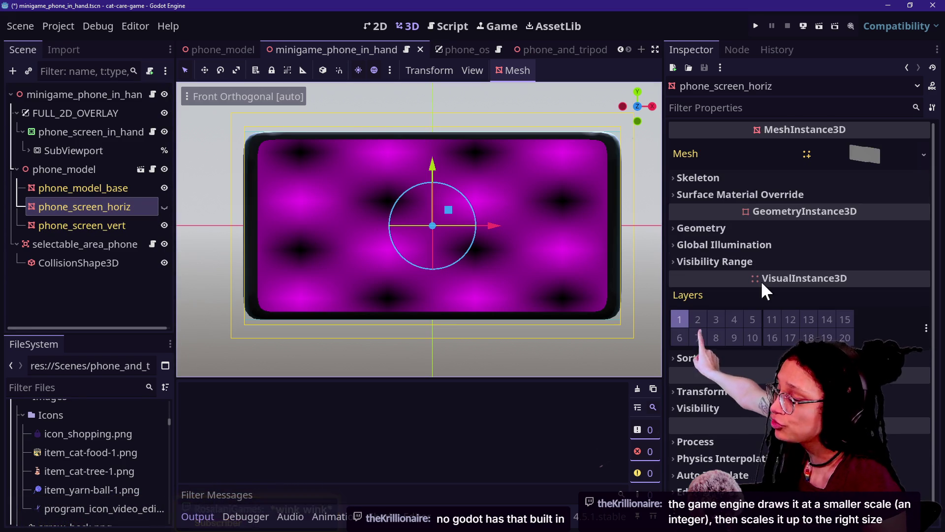
scroll(705, 251, down, 1)
click(716, 176)
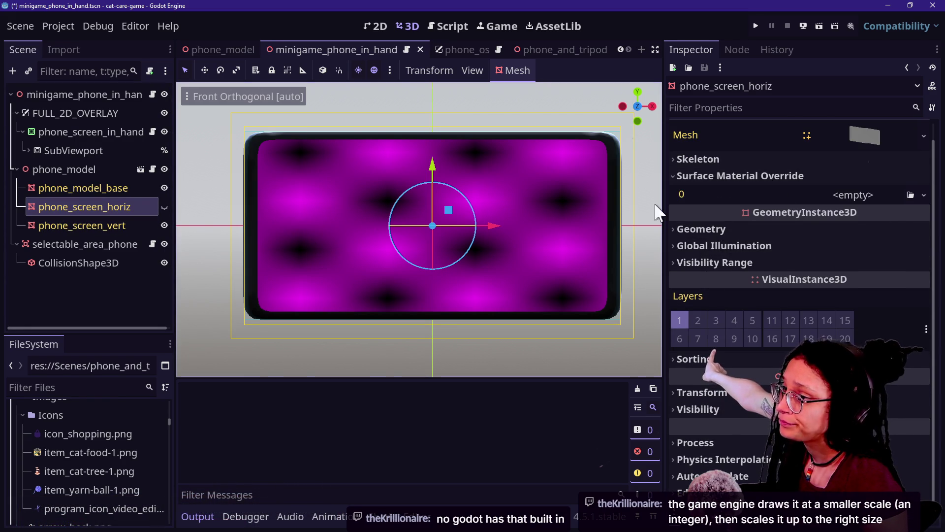
click(118, 225)
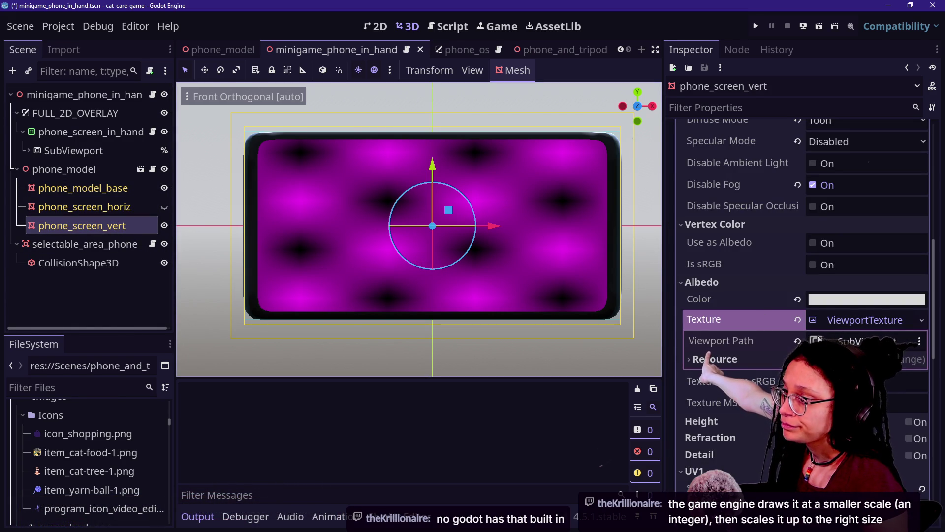
click(797, 320)
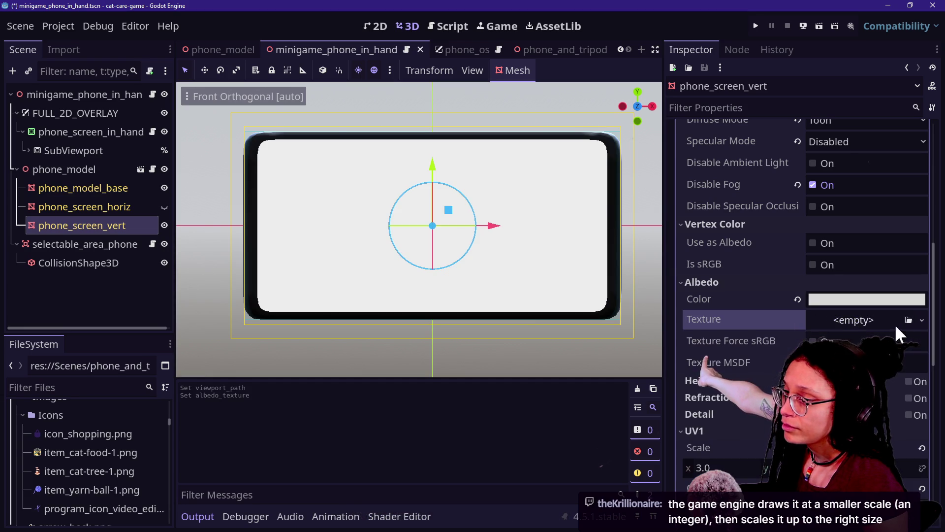
click(921, 320)
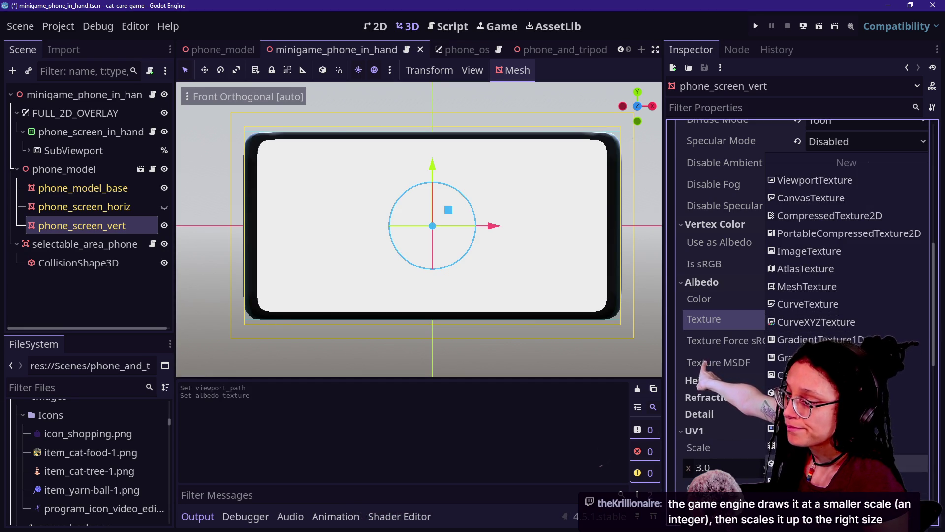
click(832, 182)
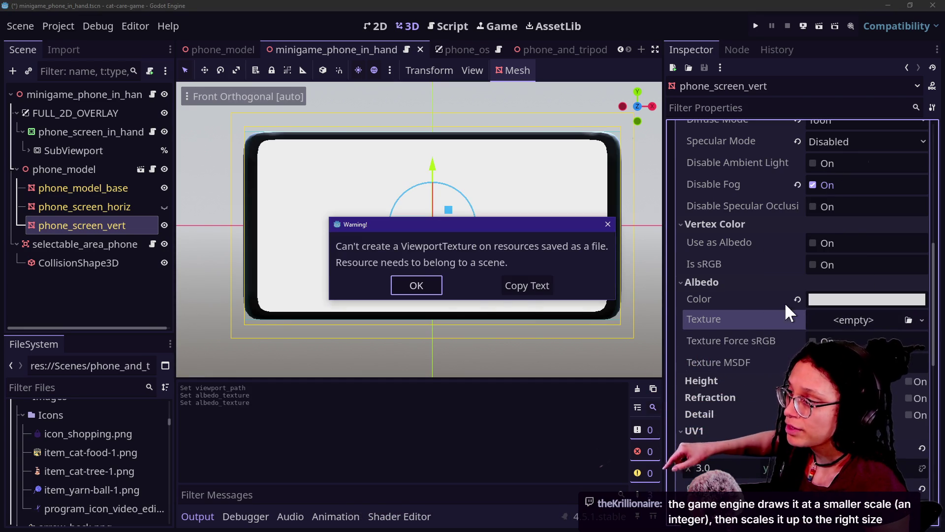
click(411, 286)
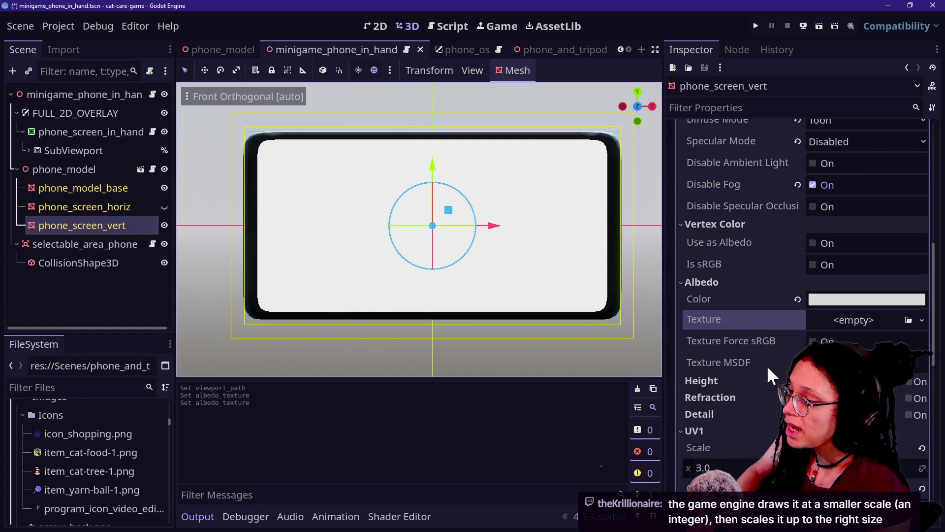
scroll(767, 365, down, 5)
scroll(766, 334, up, 8)
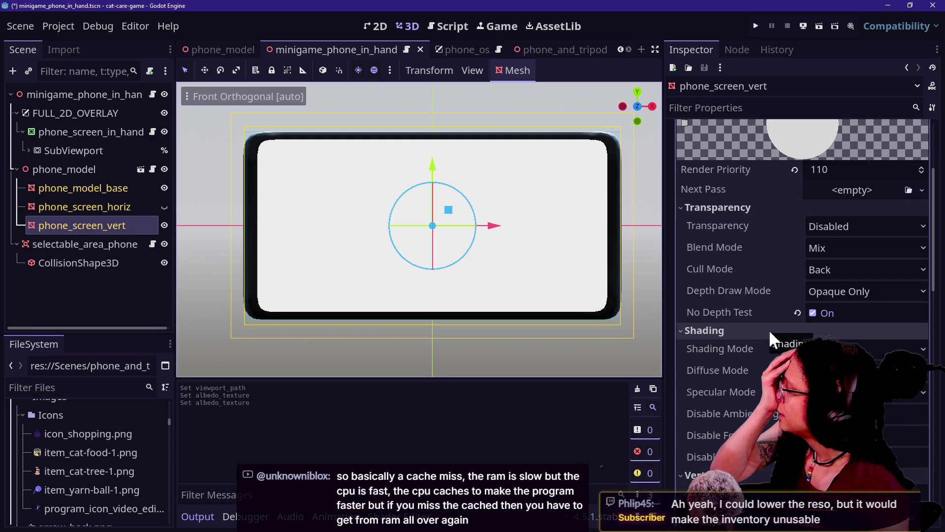
scroll(771, 333, up, 3)
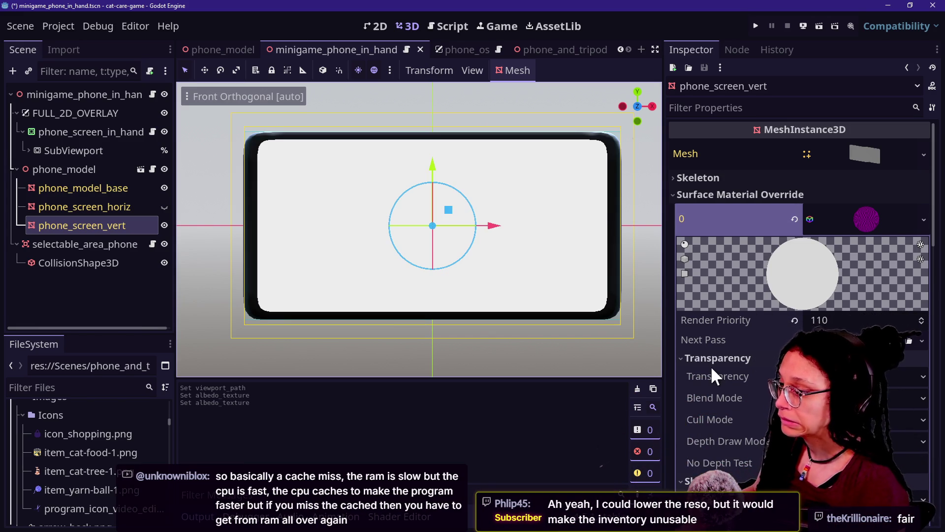
scroll(714, 376, down, 2)
scroll(730, 375, down, 1)
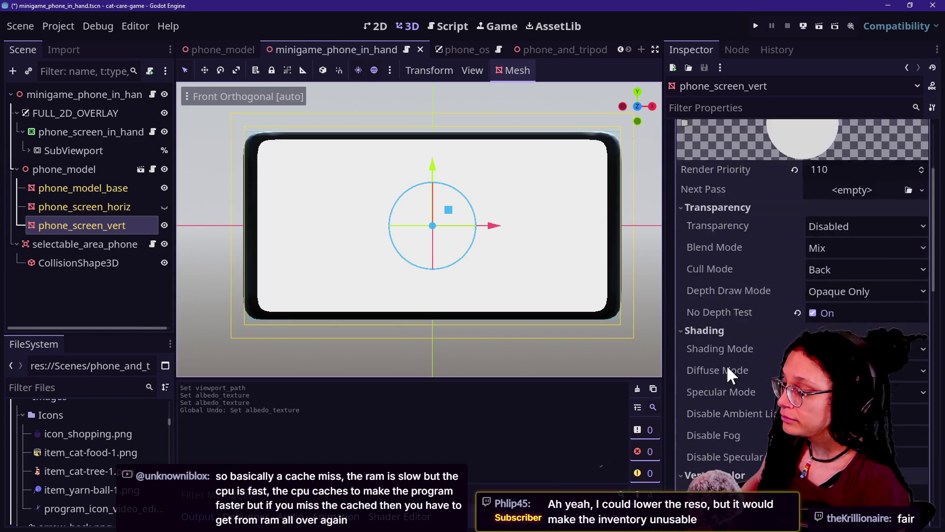
scroll(728, 372, down, 3)
key(ctrl+z)
key(ctrl+z)
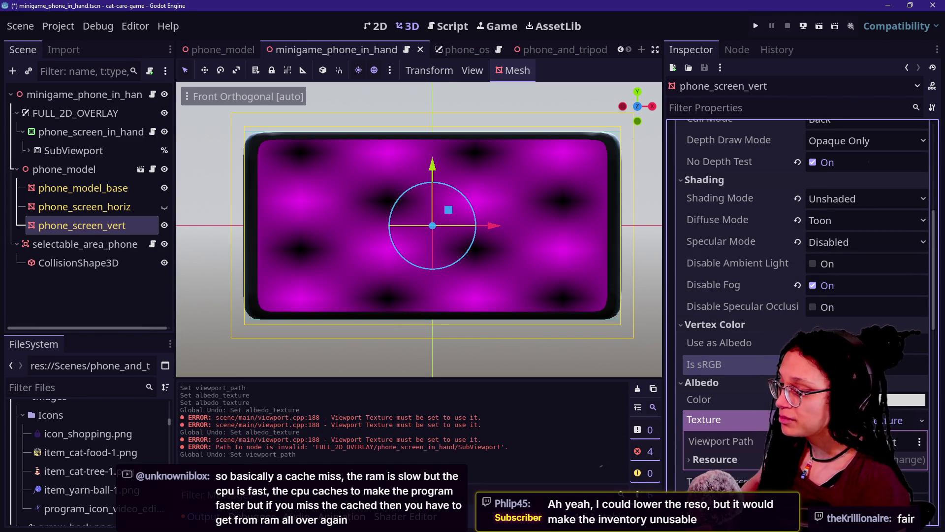
scroll(773, 345, down, 10)
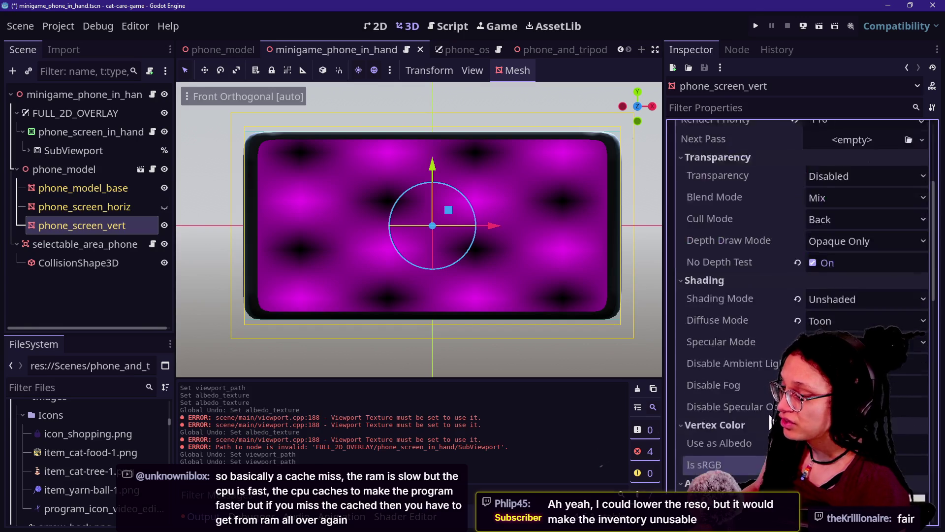
scroll(759, 351, down, 3)
scroll(759, 350, up, 2)
scroll(759, 351, down, 2)
scroll(759, 352, down, 2)
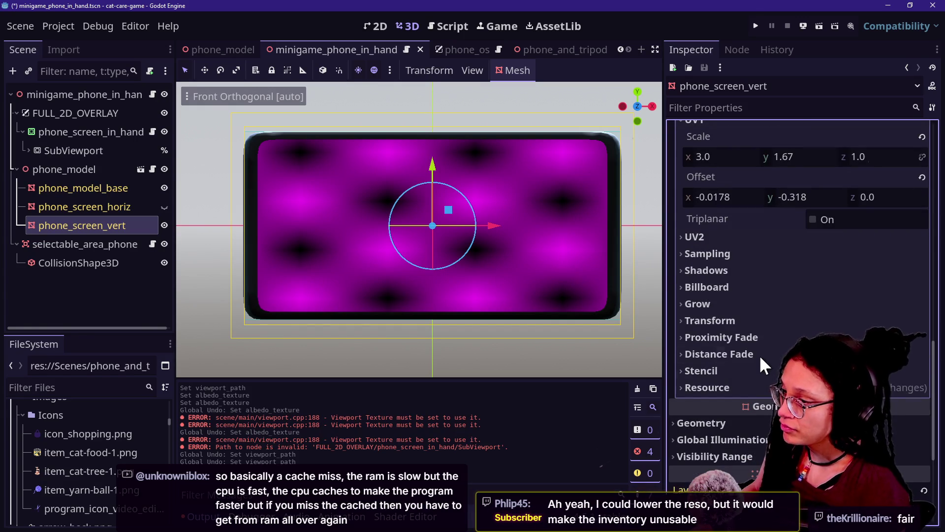
click(755, 382)
scroll(755, 380, down, 2)
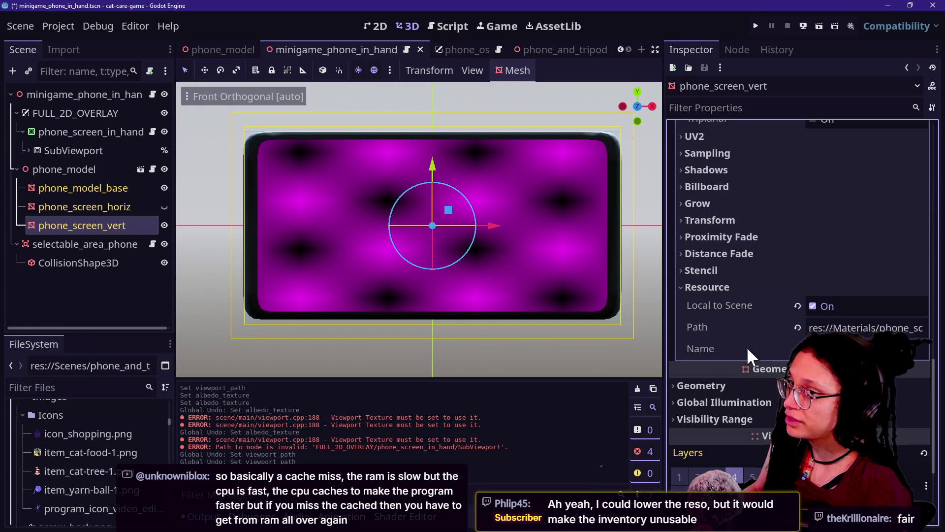
scroll(747, 347, up, 10)
scroll(746, 347, up, 10)
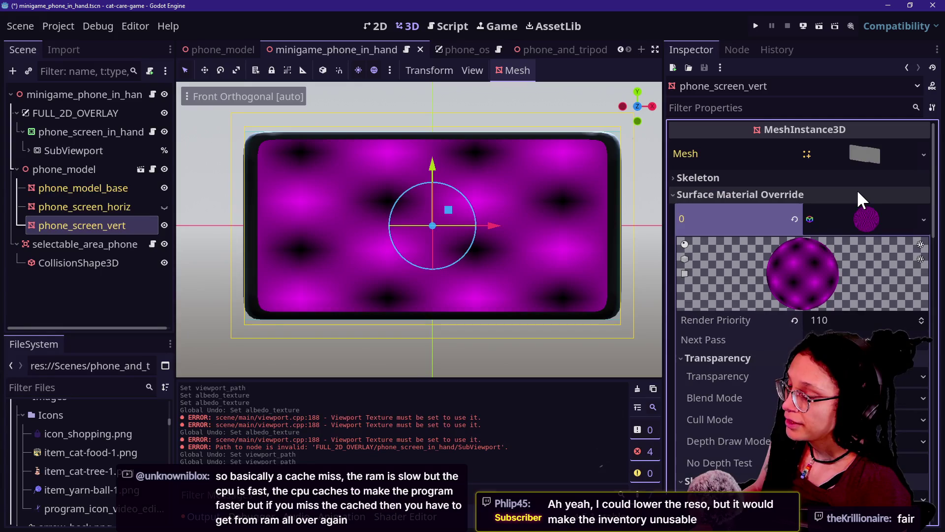
click(859, 219)
click(804, 161)
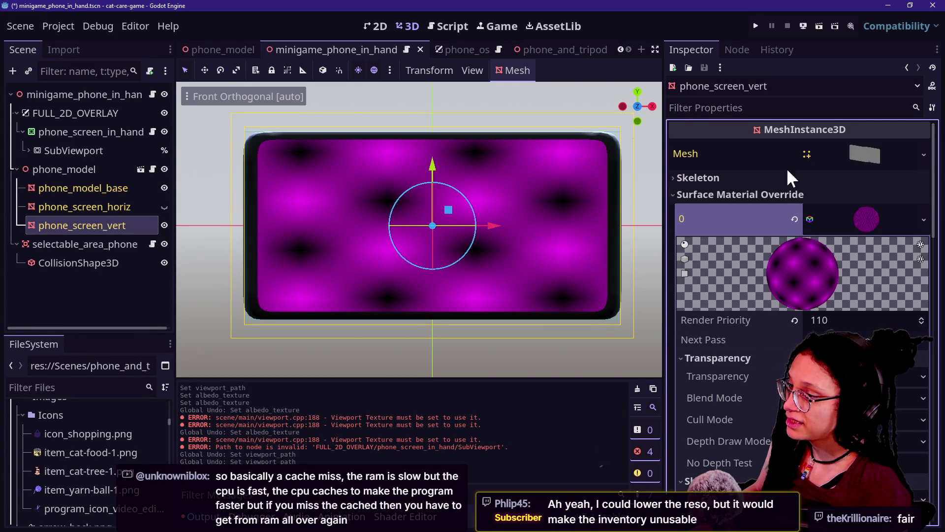
scroll(740, 370, down, 10)
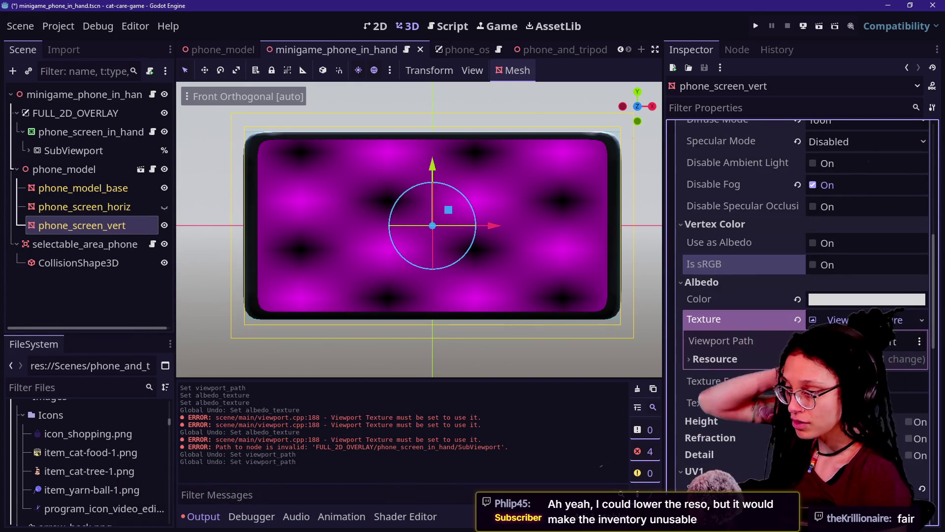
click(715, 359)
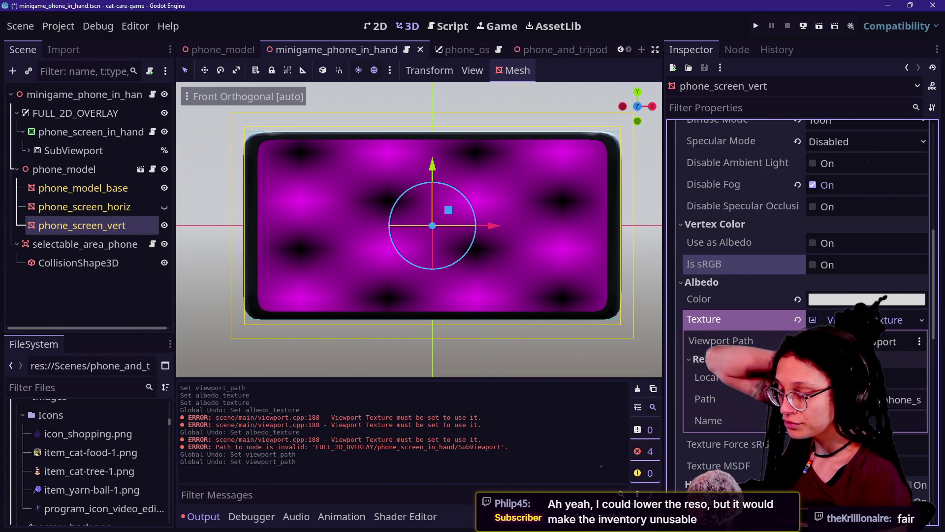
click(801, 339)
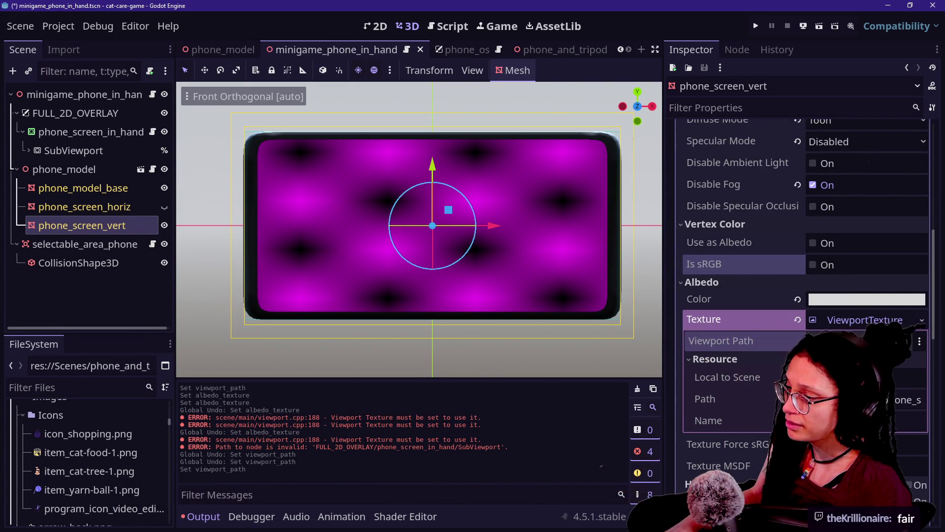
click(801, 318)
click(925, 322)
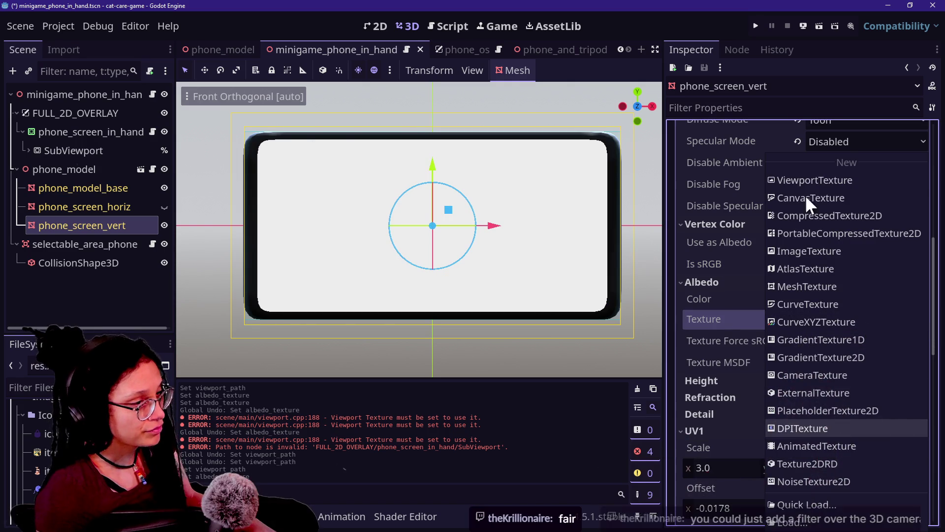
click(813, 181)
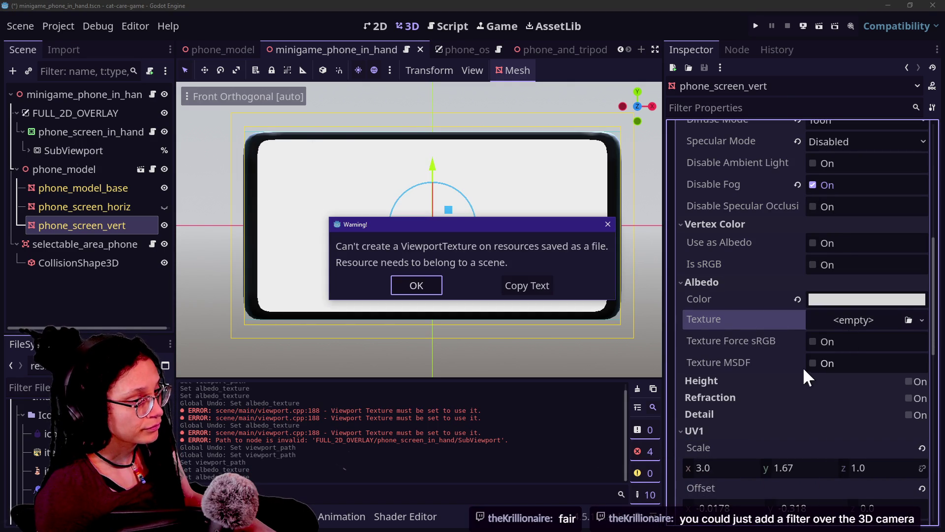
click(428, 281)
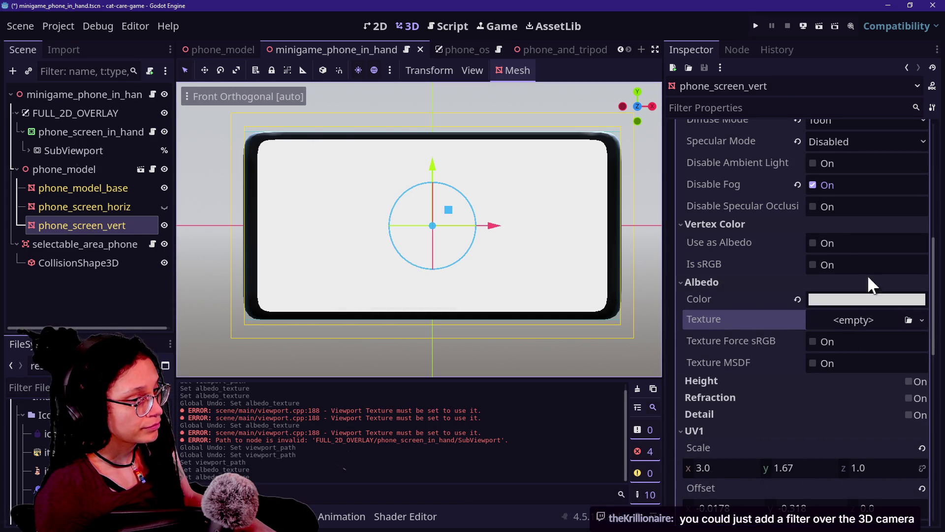
click(921, 320)
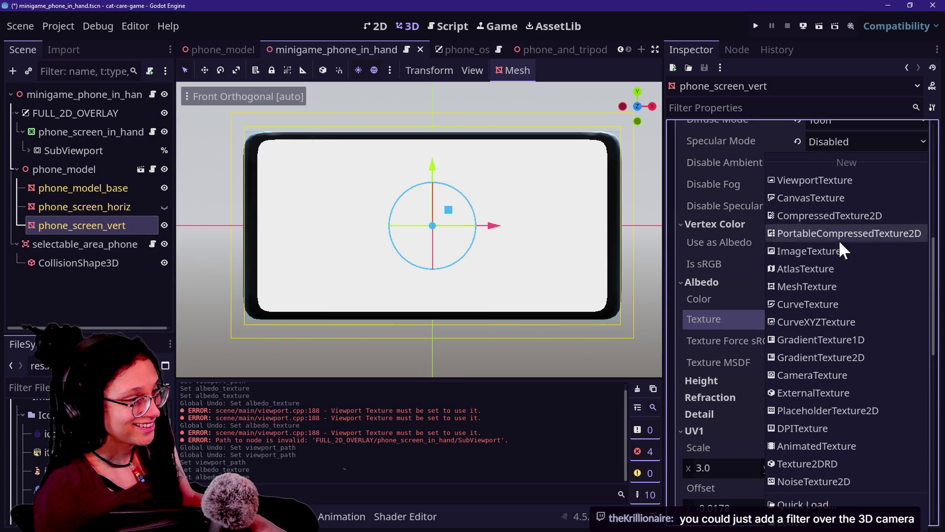
click(827, 181)
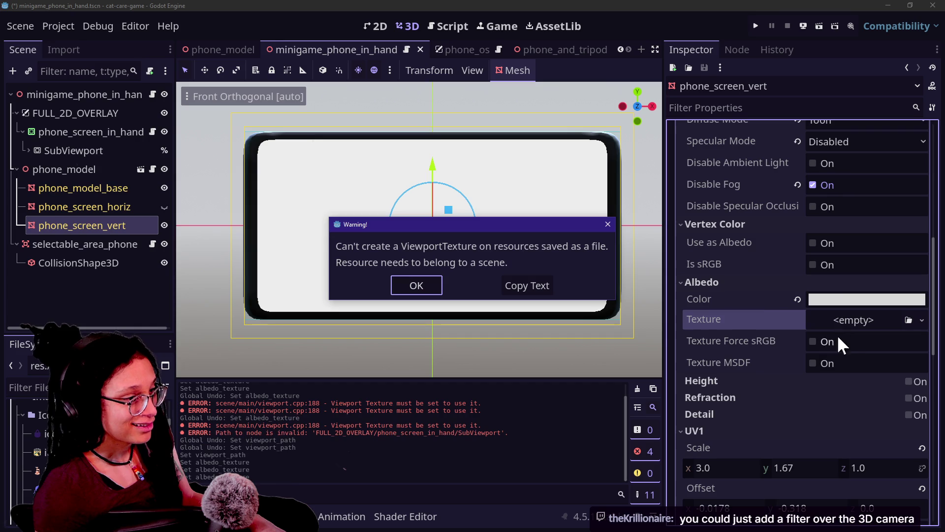
click(409, 284)
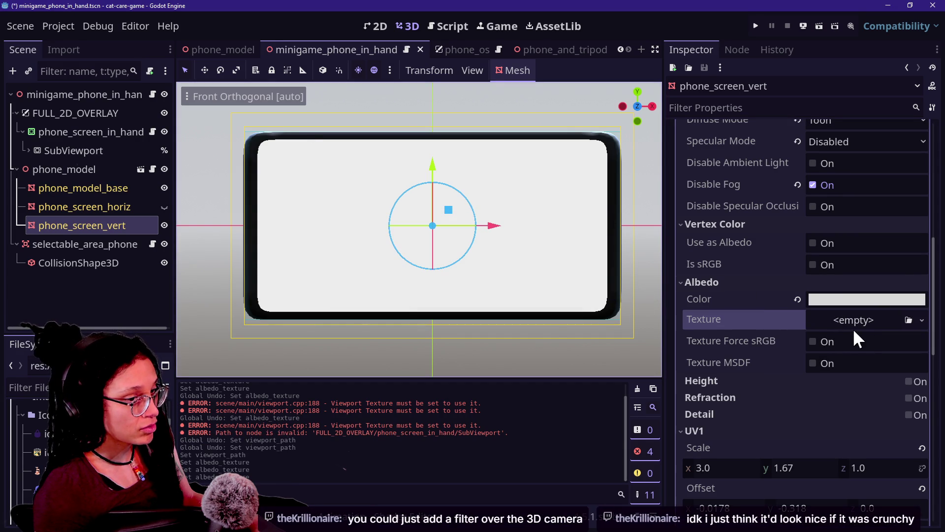
click(908, 320)
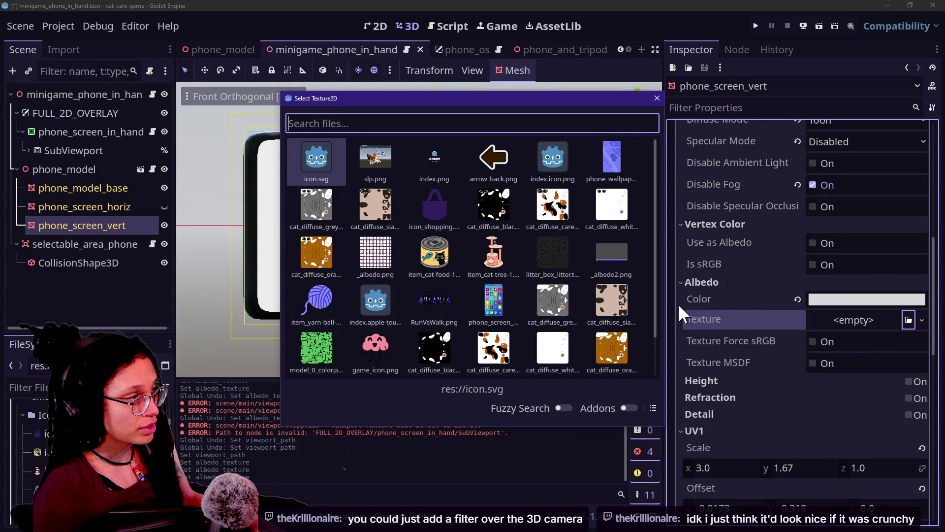
click(678, 304)
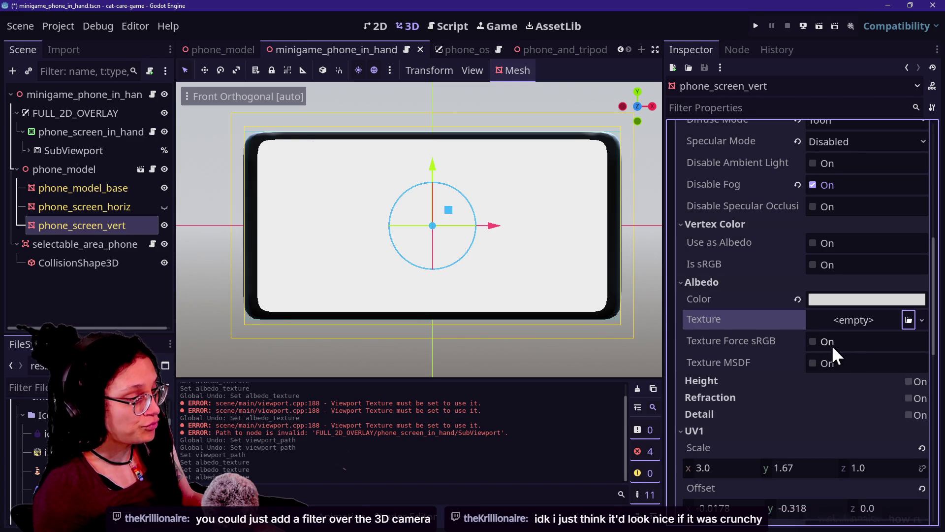
click(921, 319)
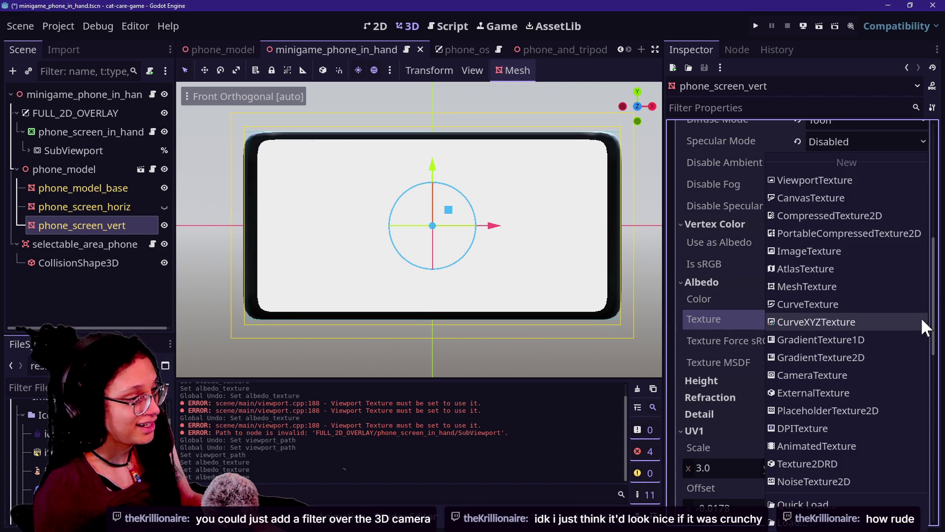
click(786, 182)
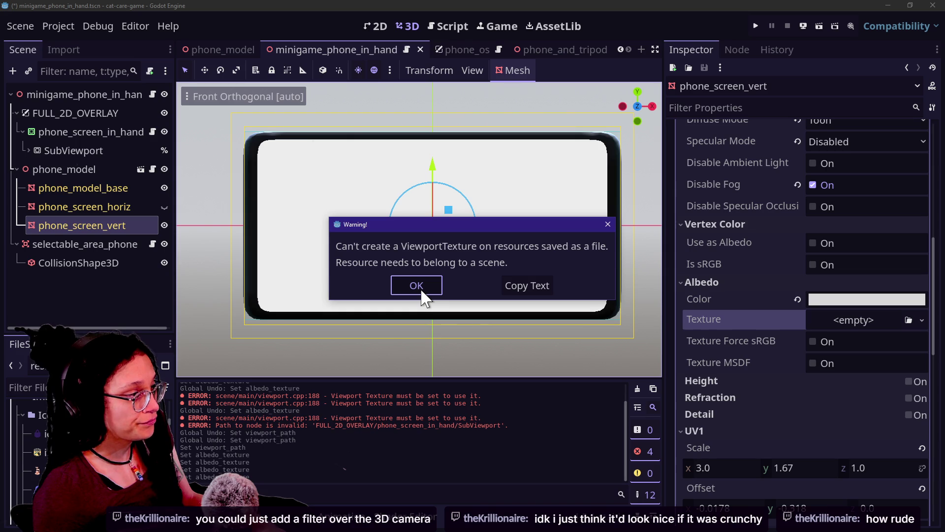
click(422, 292)
scroll(707, 276, up, 5)
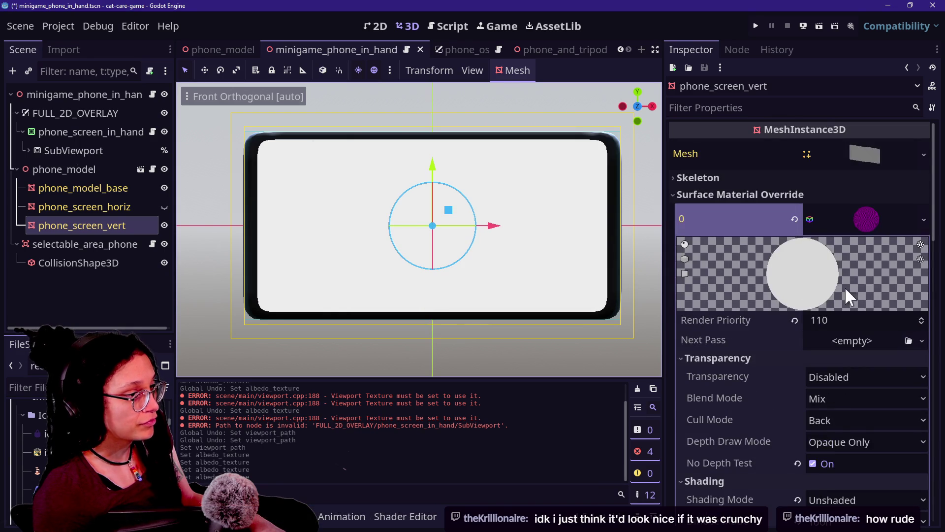
Step: Make phone_screen_vert's surface material unique and expand its Albedo settings
right_click(840, 229)
click(845, 383)
scroll(758, 384, down, 2)
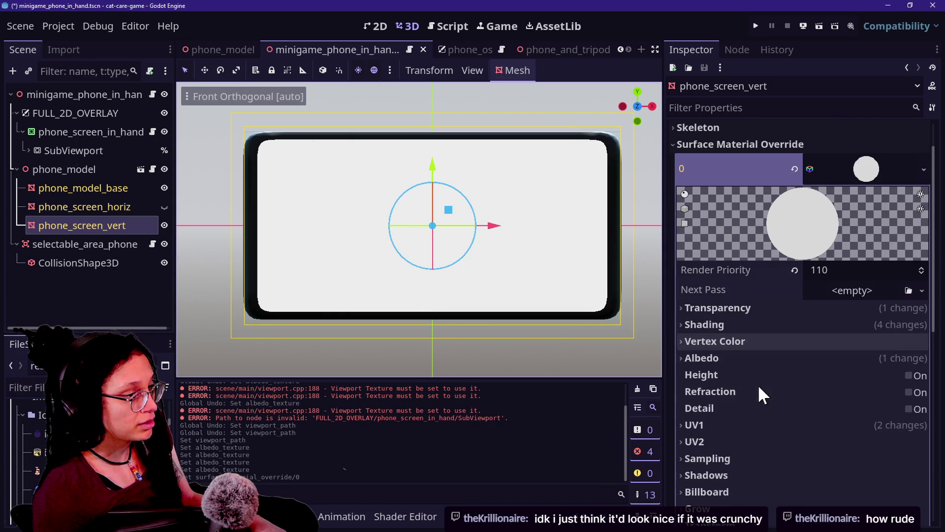
click(803, 358)
scroll(897, 382, down, 4)
Step: Give the albedo a new ViewportTexture whose Viewport Path is SubViewport
click(919, 295)
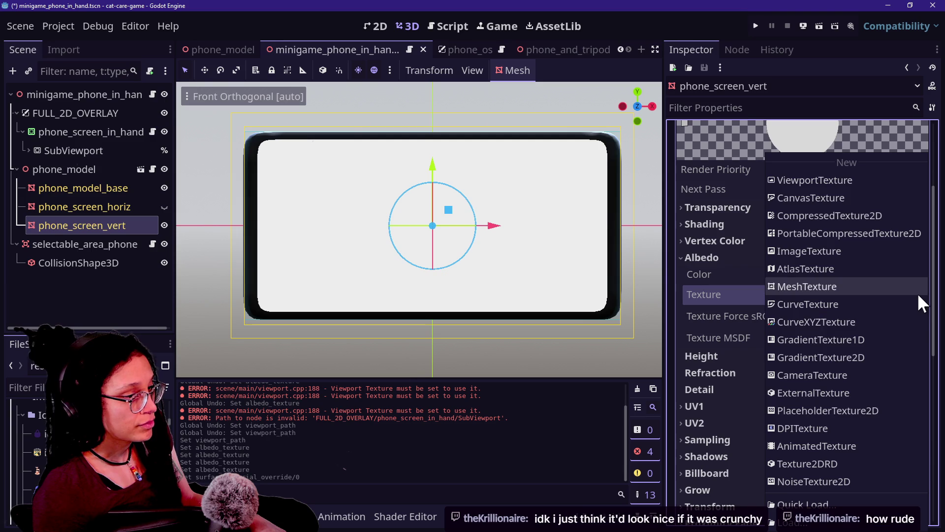
click(838, 181)
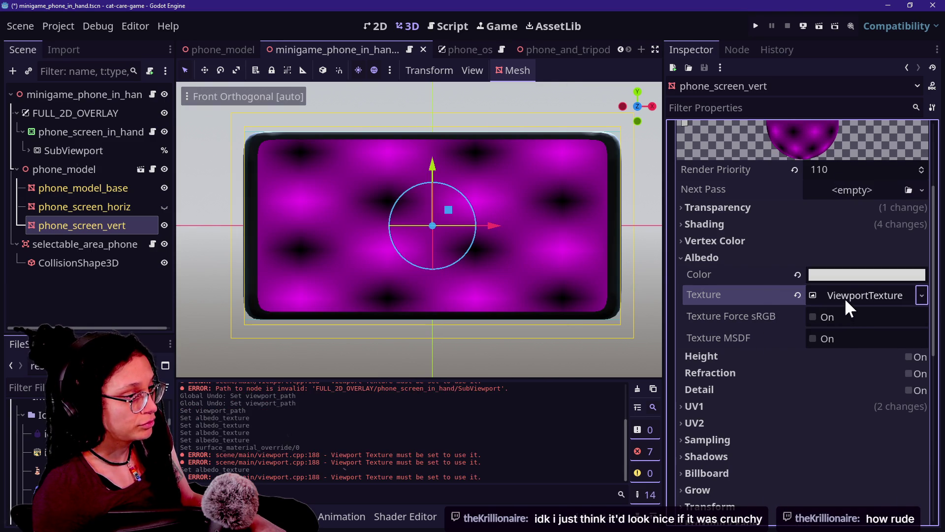
click(845, 297)
click(849, 336)
click(843, 320)
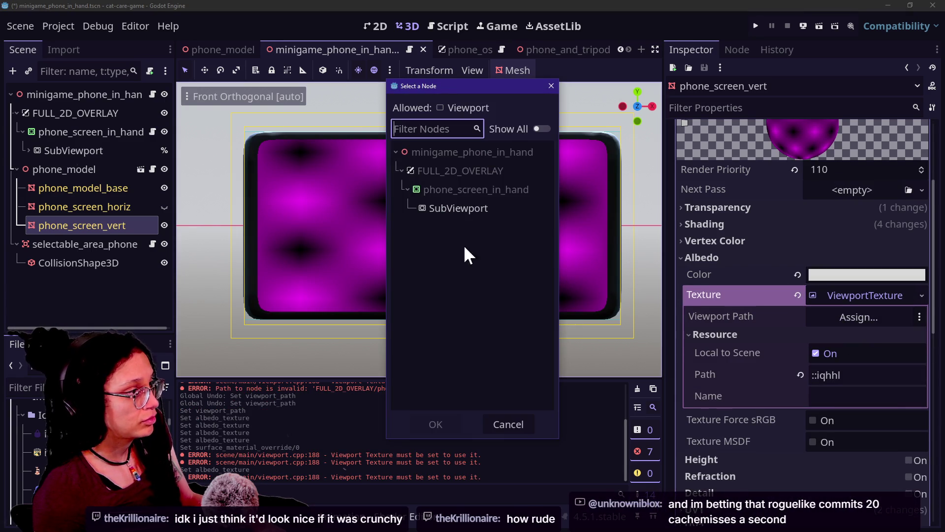
double_click(458, 208)
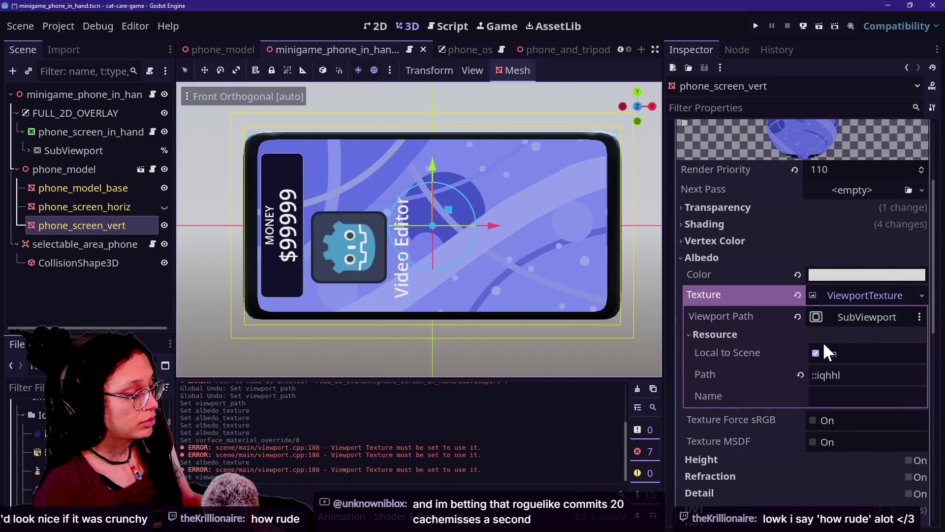
scroll(827, 350, up, 3)
click(823, 343)
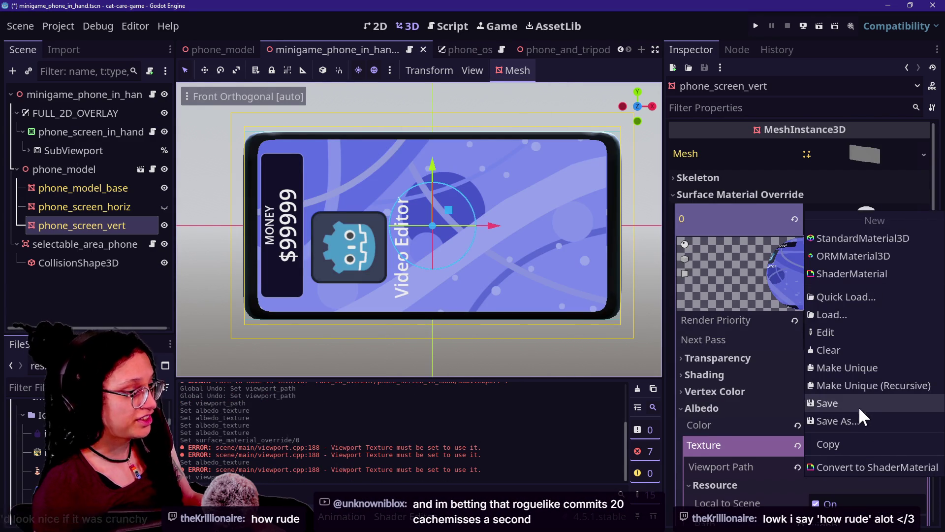
Step: Start saving the material and open the Materials folder to review existing phone material names
click(861, 415)
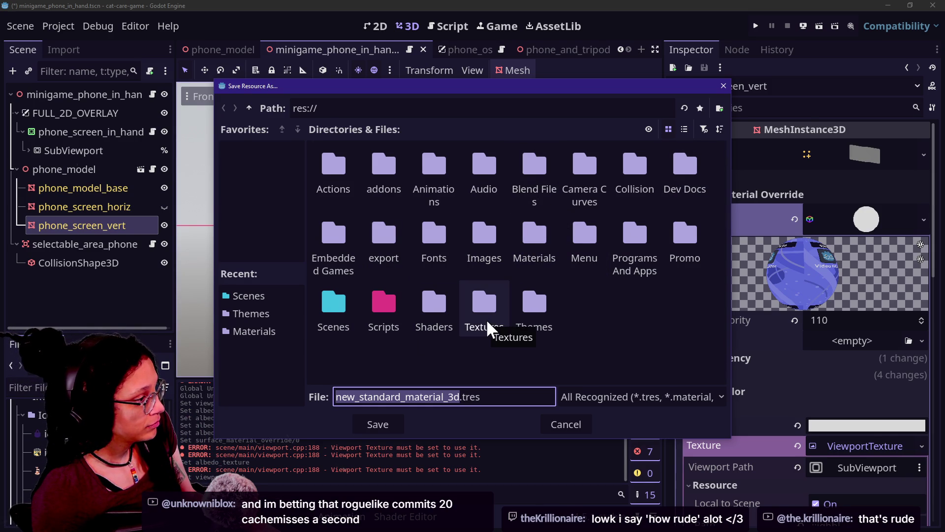
double_click(549, 256)
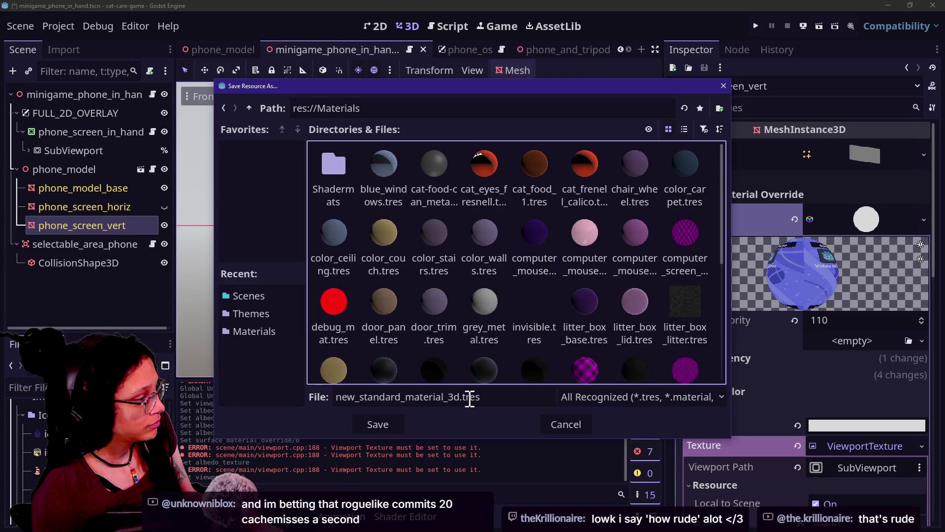
scroll(585, 353, down, 4)
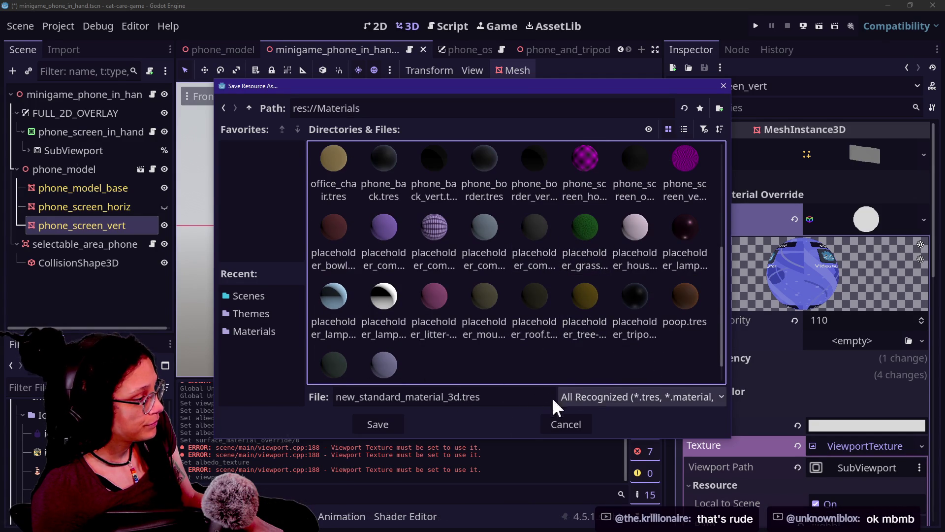
scroll(591, 323, up, 1)
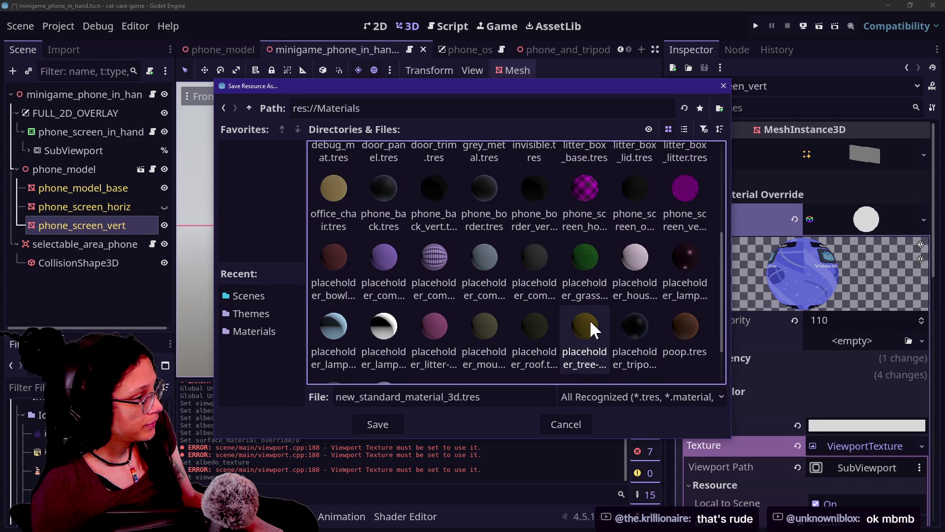
click(520, 219)
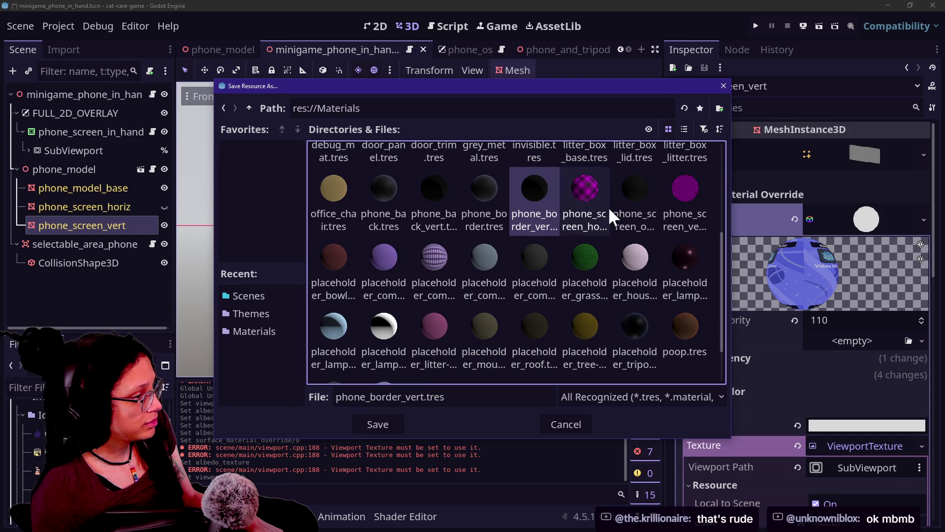
click(630, 206)
click(451, 161)
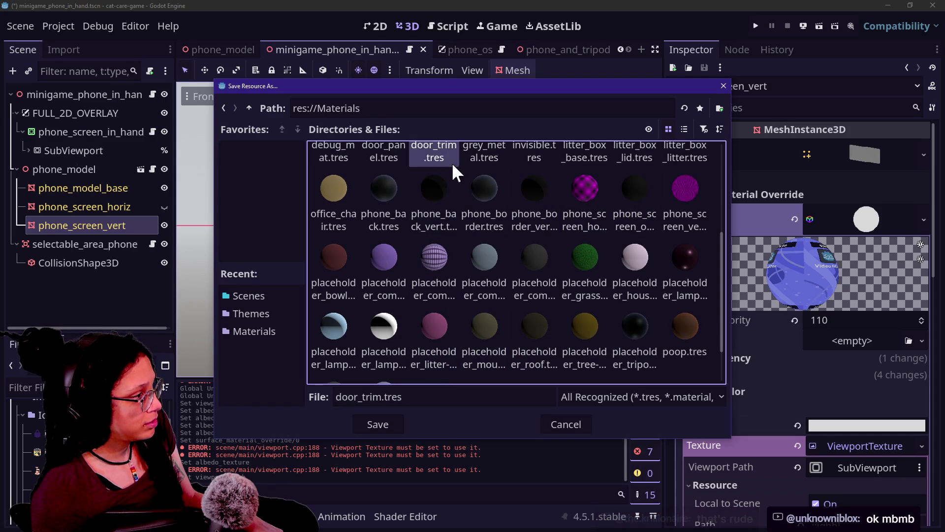
click(435, 188)
Step: Save the material as a .tres in Materials, named after phone_screen_vert
scroll(473, 227, up, 2)
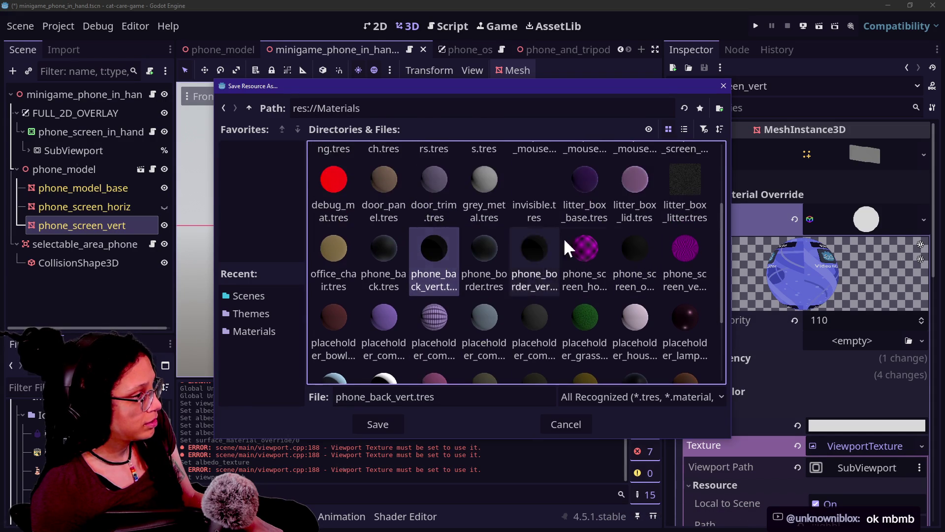
scroll(634, 235, up, 2)
scroll(634, 235, down, 3)
click(699, 225)
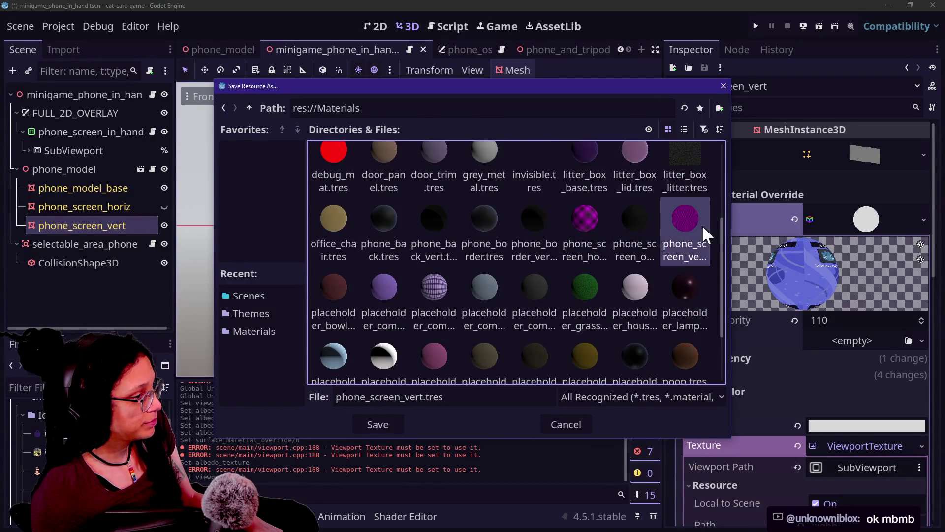
click(425, 397)
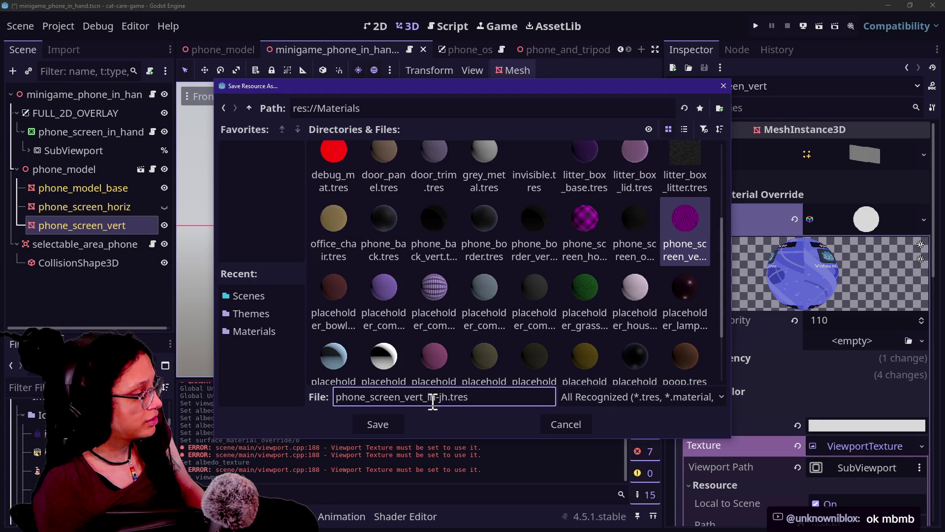
key(Return)
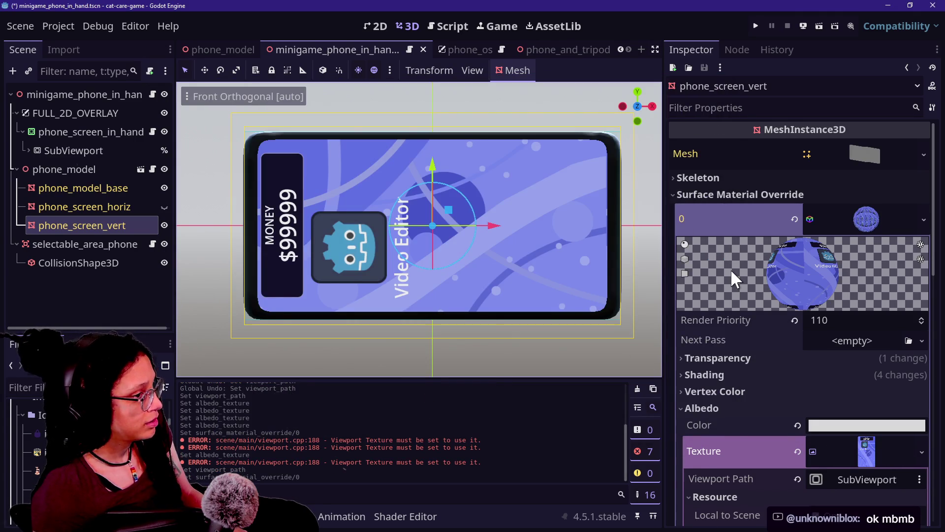
Step: Run the game to check the phone screen, darken the screen's albedo tint slightly, and rerun
click(744, 358)
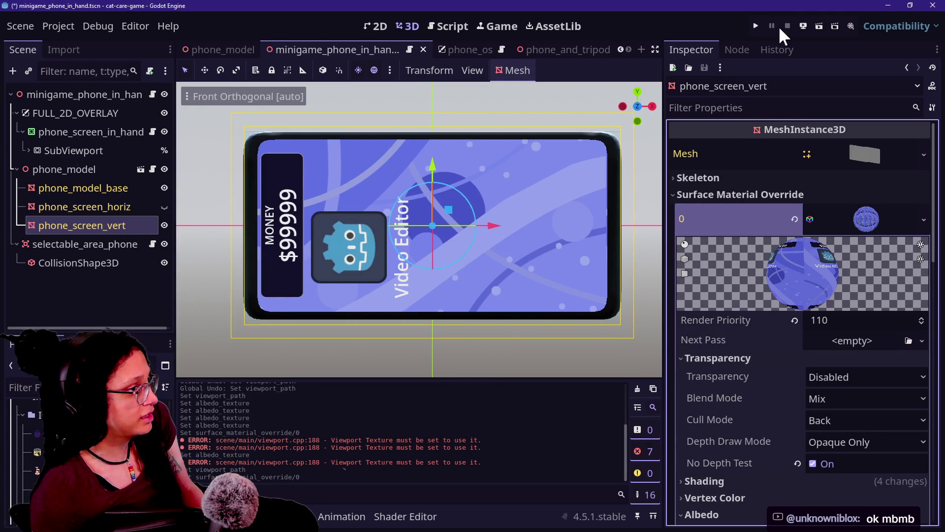
click(754, 23)
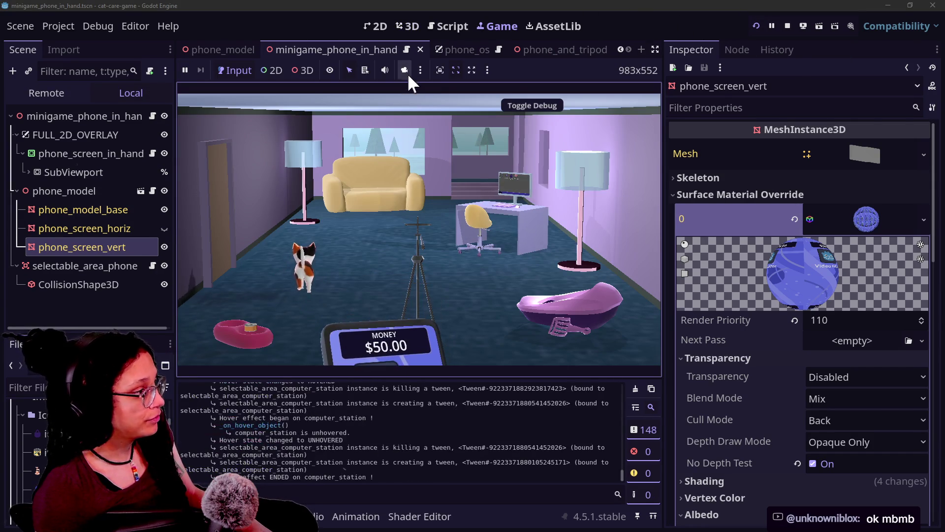
click(418, 28)
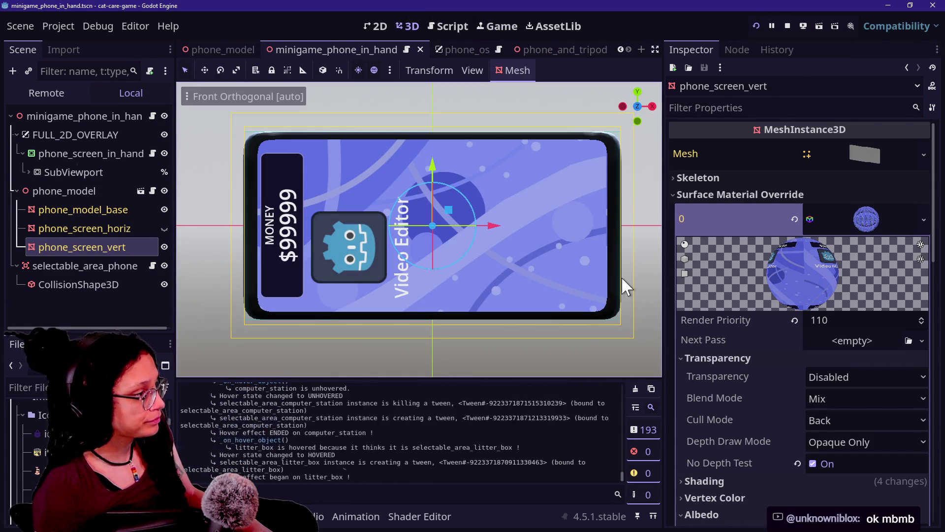
scroll(782, 358, down, 6)
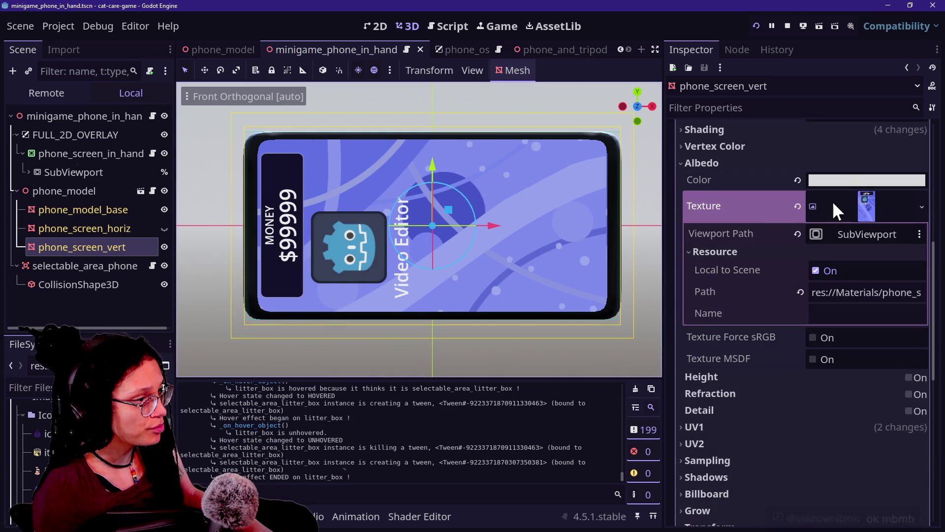
click(843, 180)
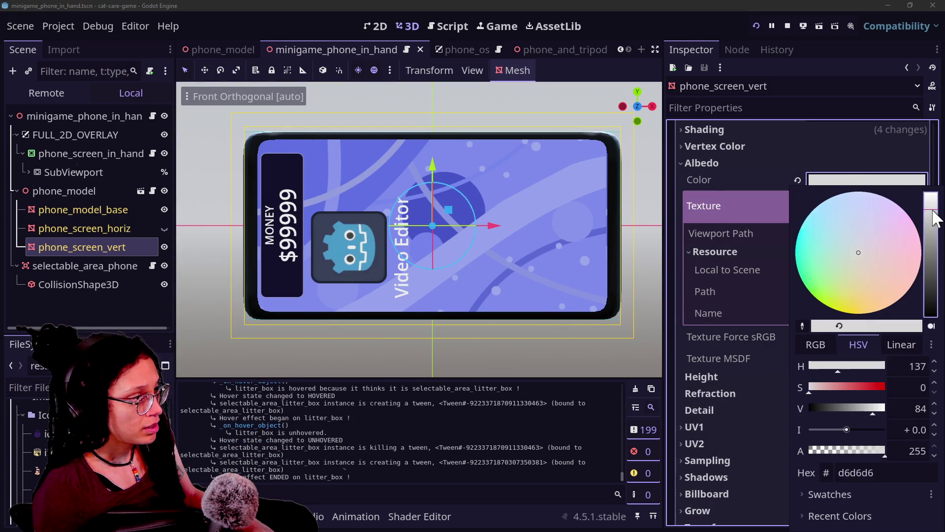
drag(933, 210, 932, 215)
click(490, 20)
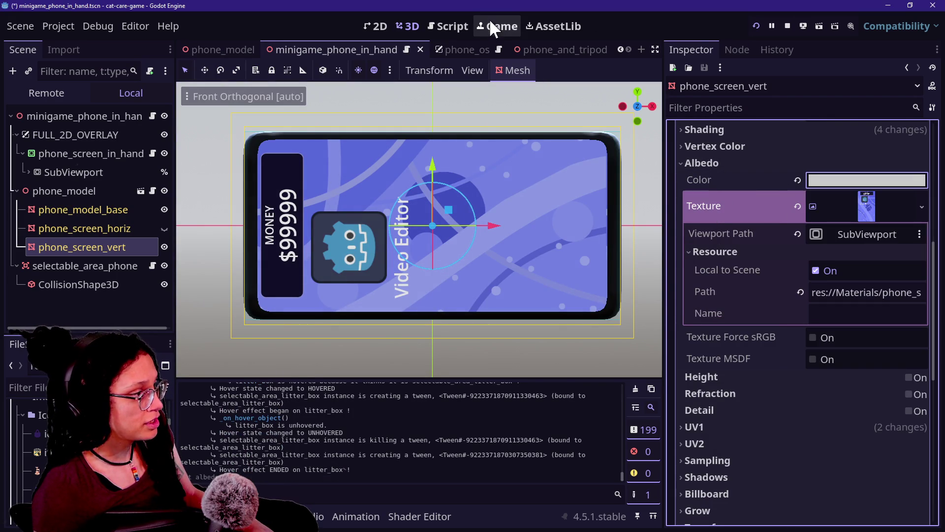
click(493, 27)
click(756, 25)
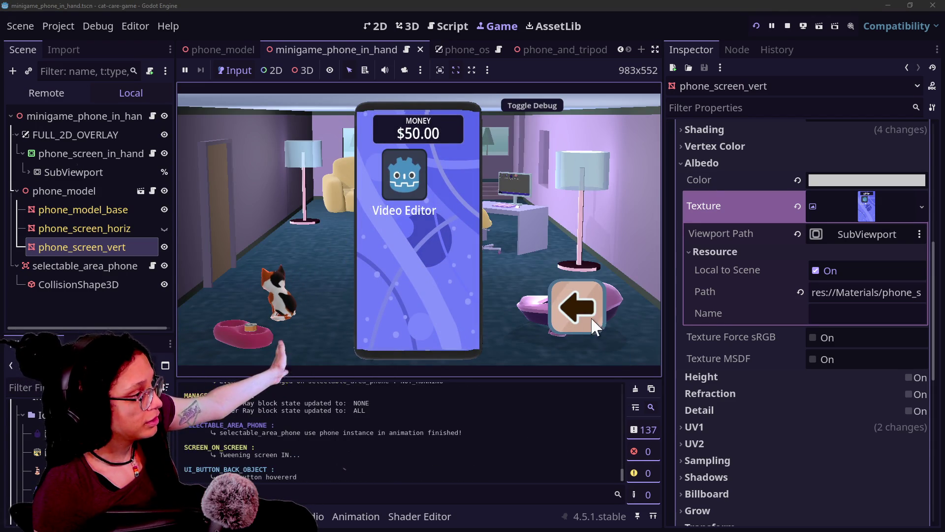
Step: Lower and raise the phone twice in the running game
click(593, 320)
click(427, 339)
click(593, 324)
click(390, 333)
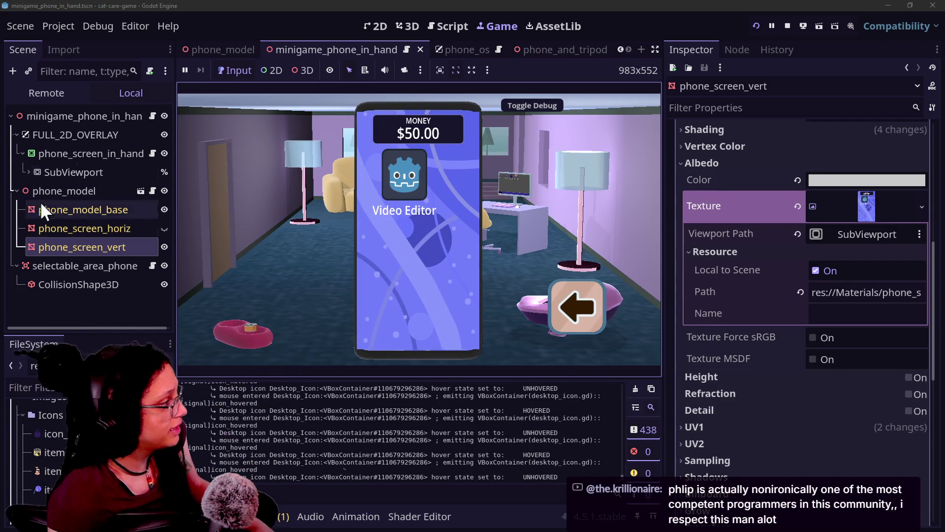
Step: Switch to phone_os and back, then select phone_screen_in_hand to view its properties
click(468, 48)
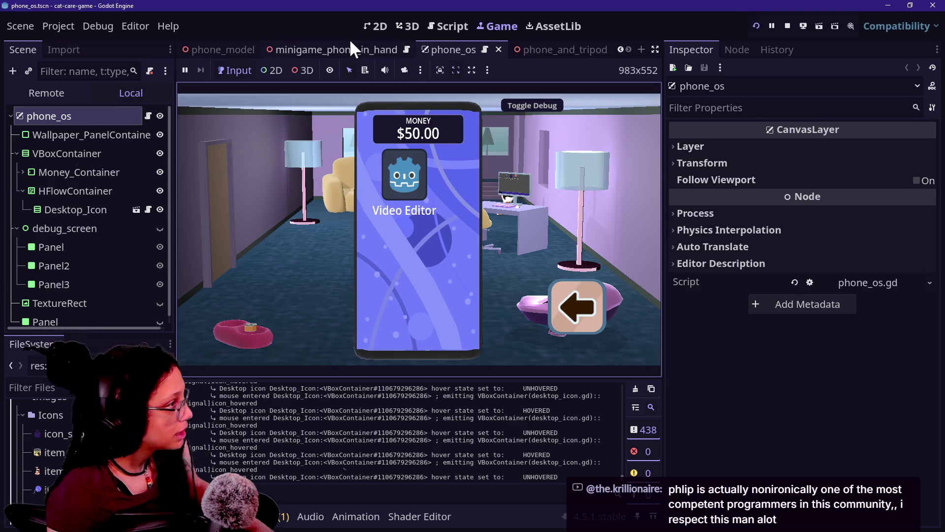
click(345, 49)
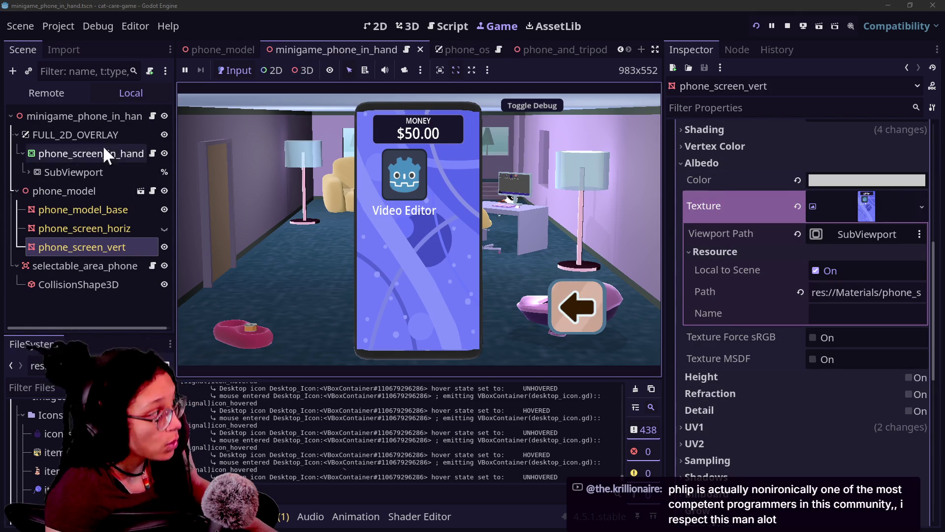
click(116, 149)
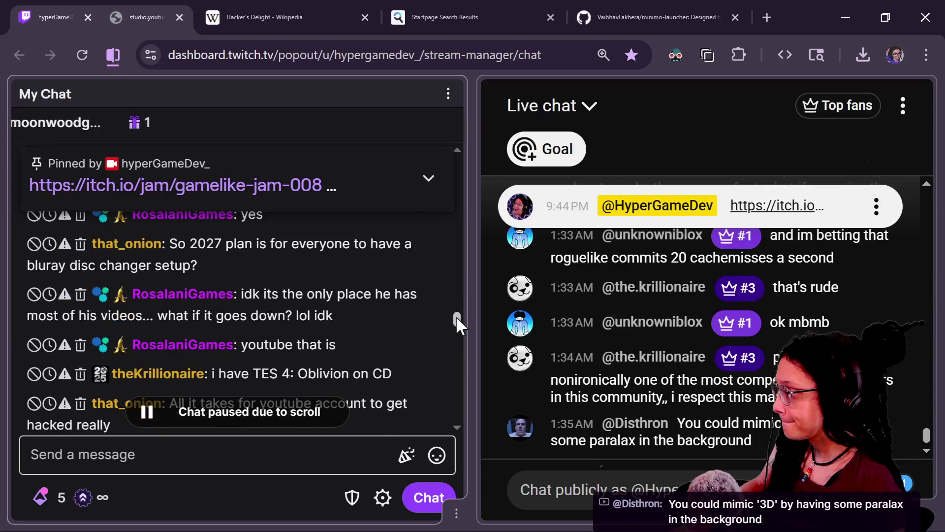
drag(456, 315, 456, 315)
scroll(456, 317, up, 1)
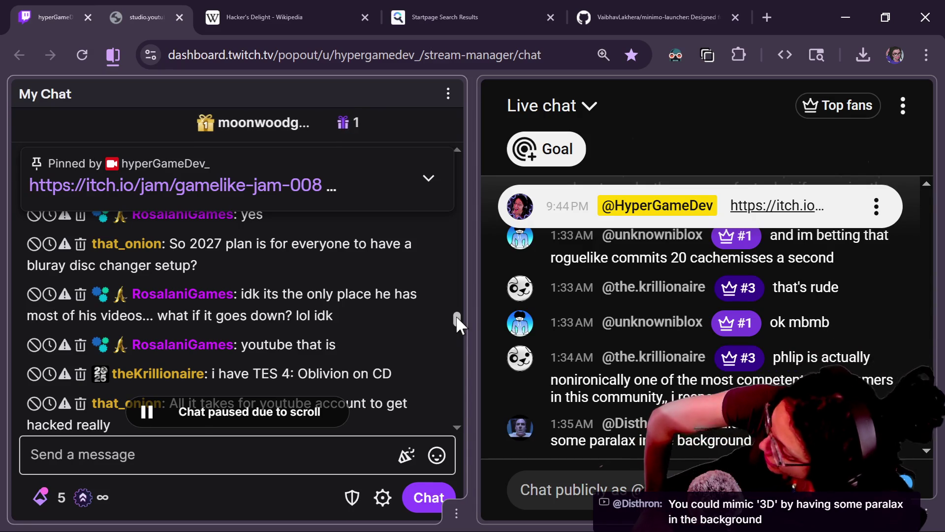
mouse_move(185, 255)
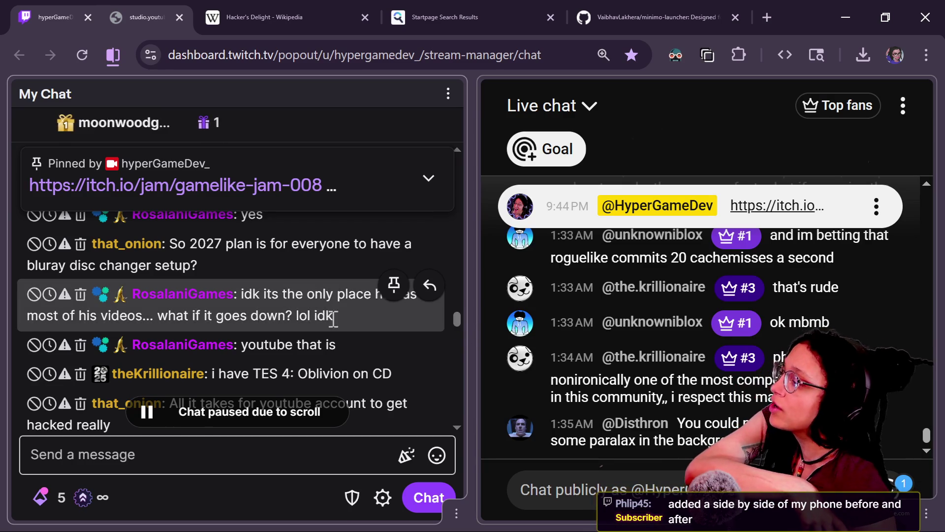
drag(458, 318, 457, 324)
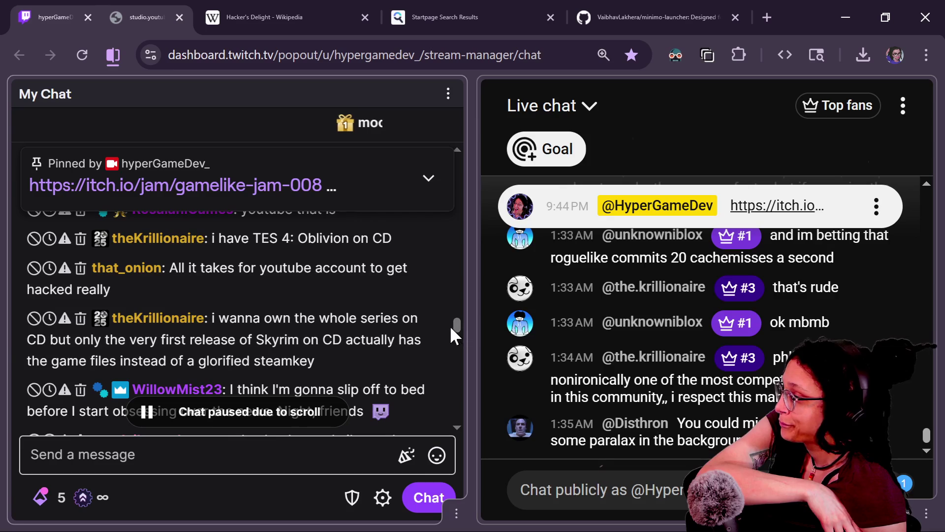
scroll(458, 327, down, 1)
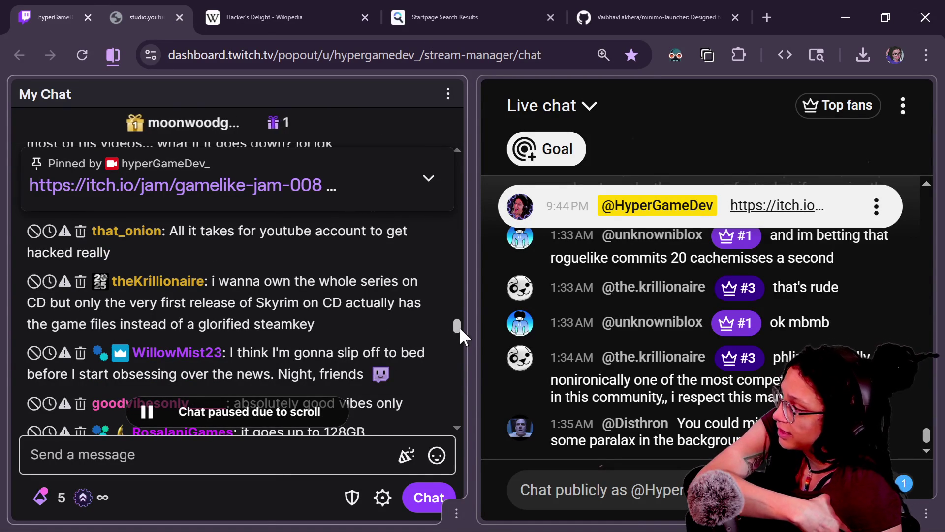
drag(455, 329, 462, 342)
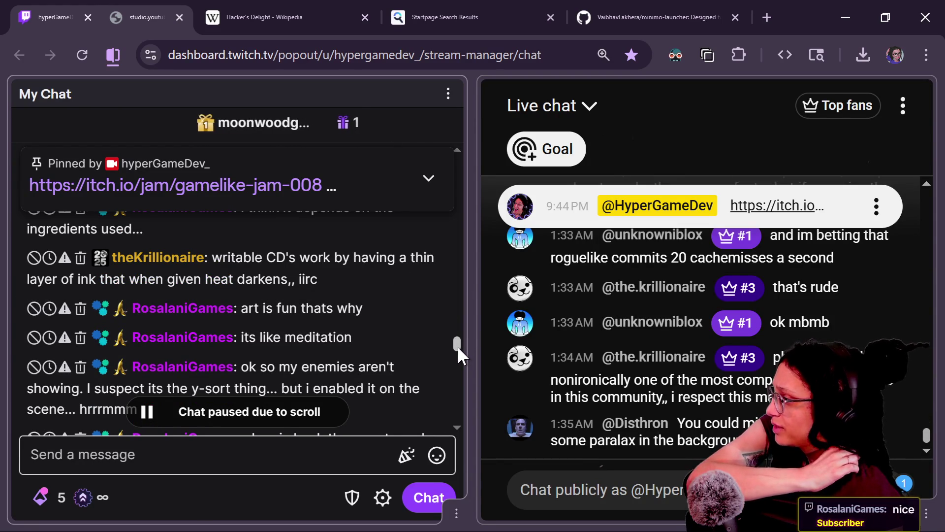
scroll(457, 345, down, 3)
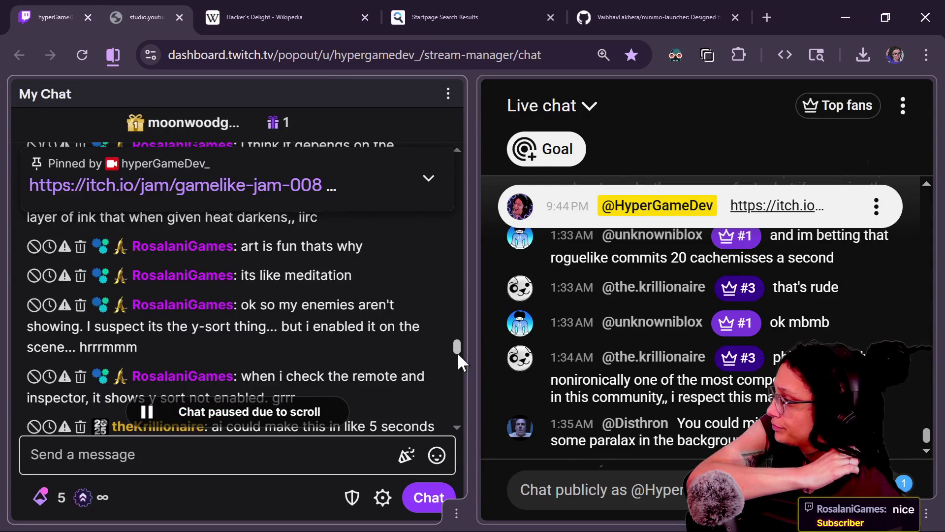
scroll(459, 353, down, 3)
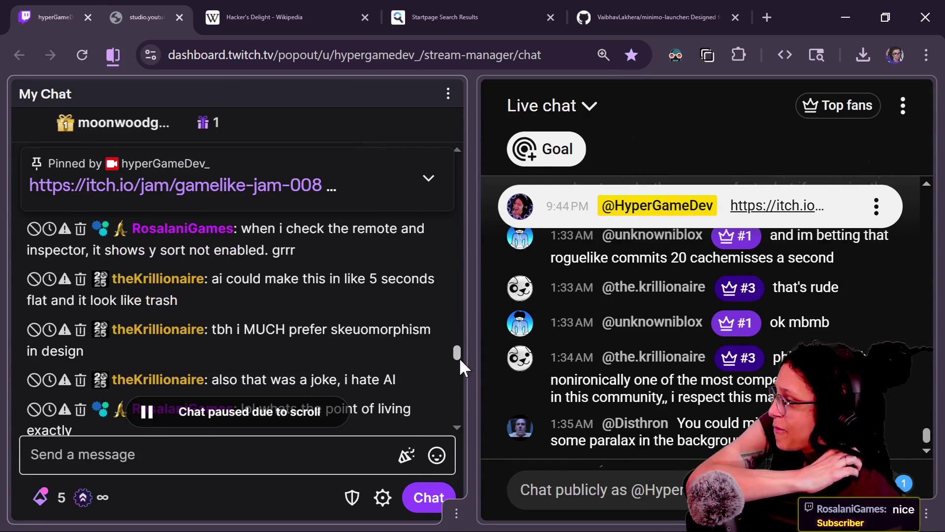
scroll(459, 357, down, 2)
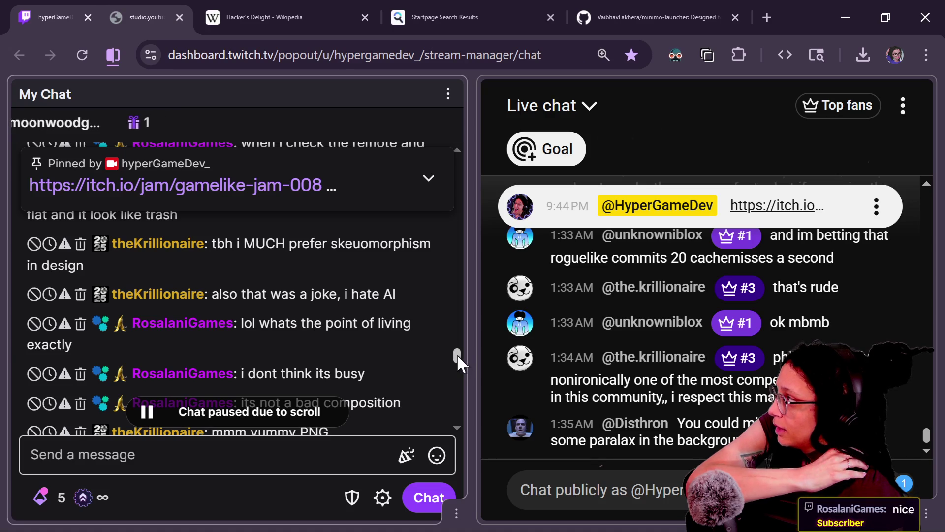
scroll(456, 354, down, 4)
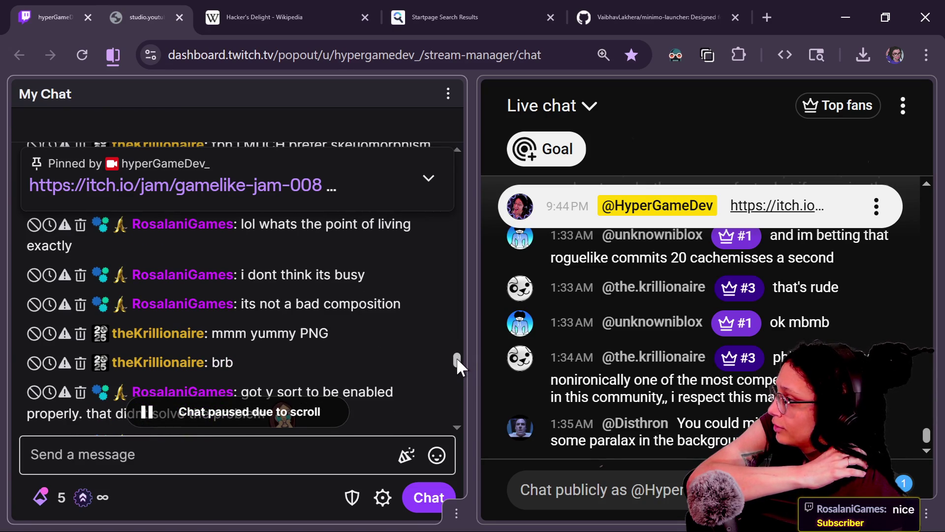
scroll(459, 367, down, 1)
scroll(459, 365, down, 5)
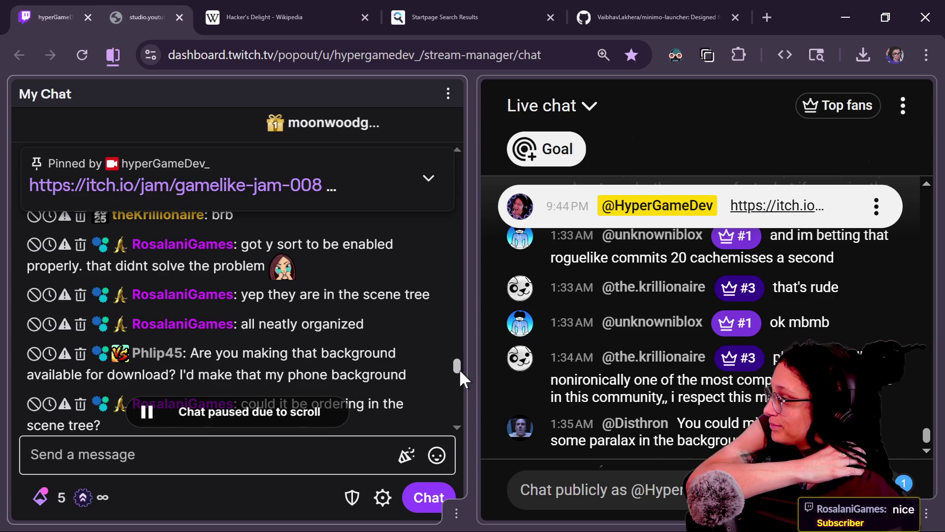
click(279, 272)
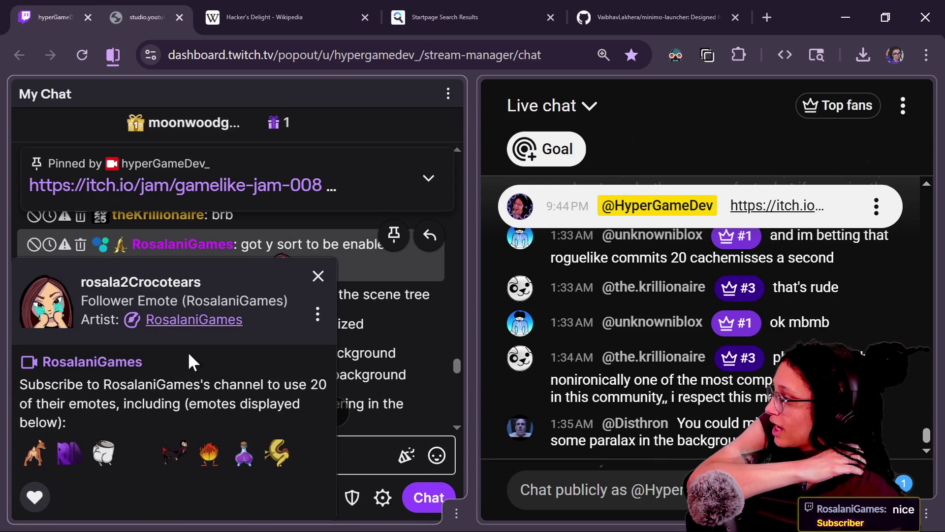
click(318, 275)
drag(457, 366, 463, 403)
scroll(459, 393, down, 1)
scroll(459, 396, down, 1)
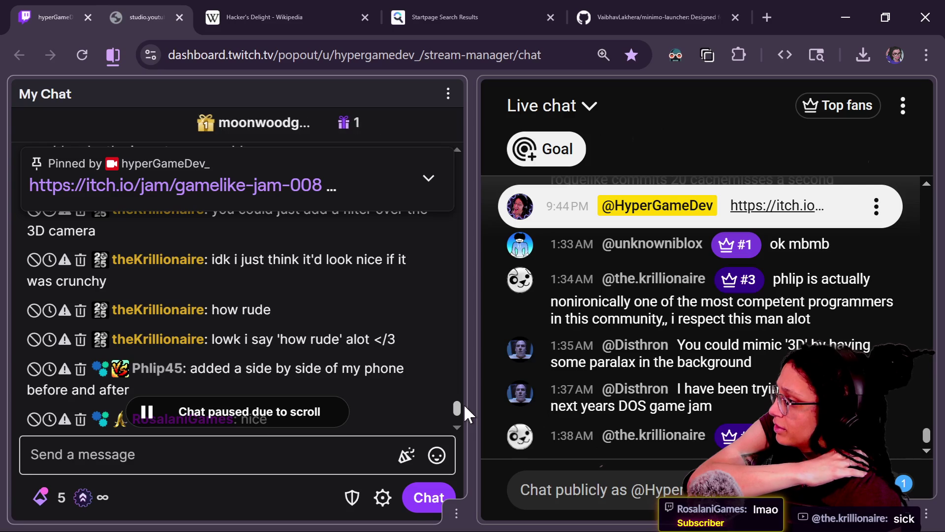
drag(464, 403, 463, 399)
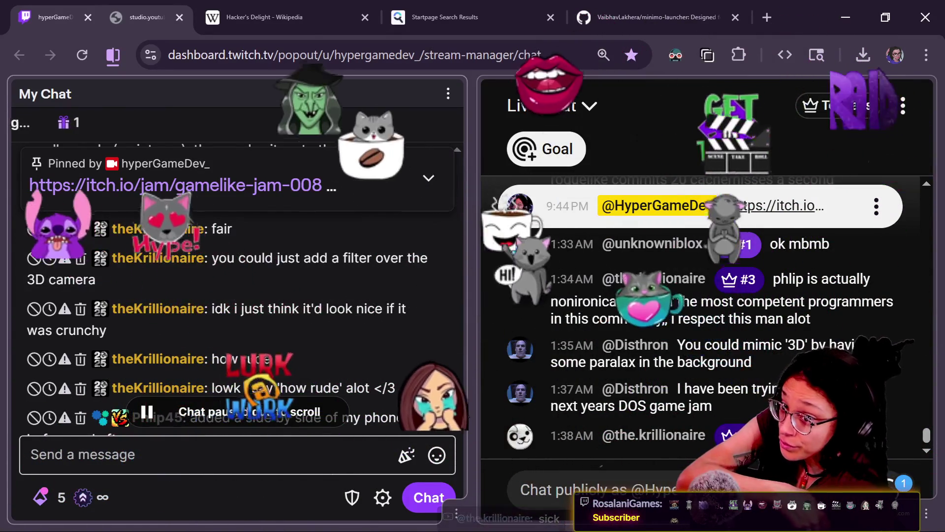
drag(459, 403, 459, 411)
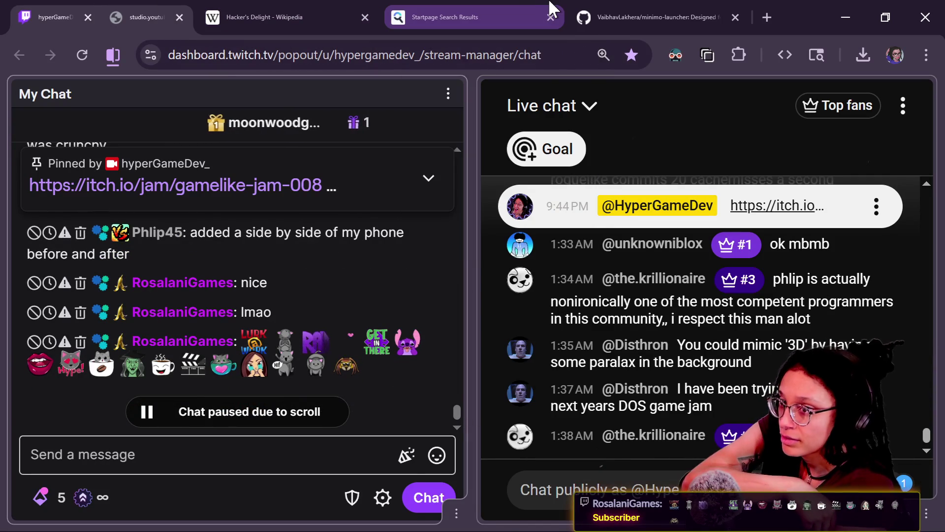
key(alt+Tab)
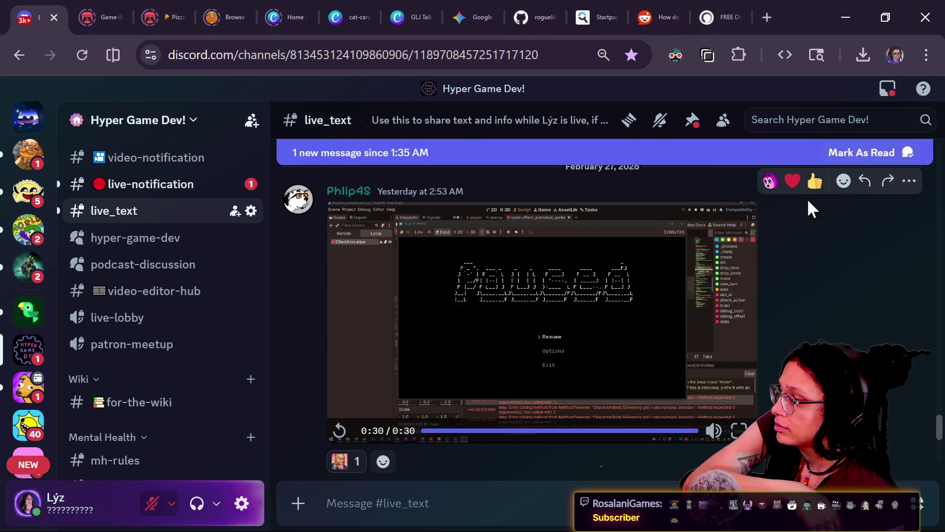
Step: Open the 1:35 AM image post full size and advance to the purple wallpaper screenshot
scroll(831, 258, up, 10)
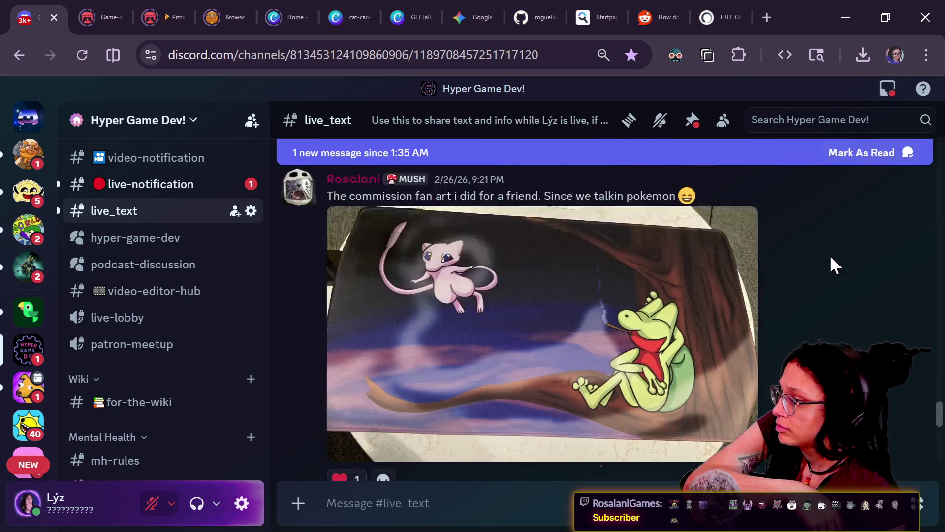
scroll(829, 254, down, 5)
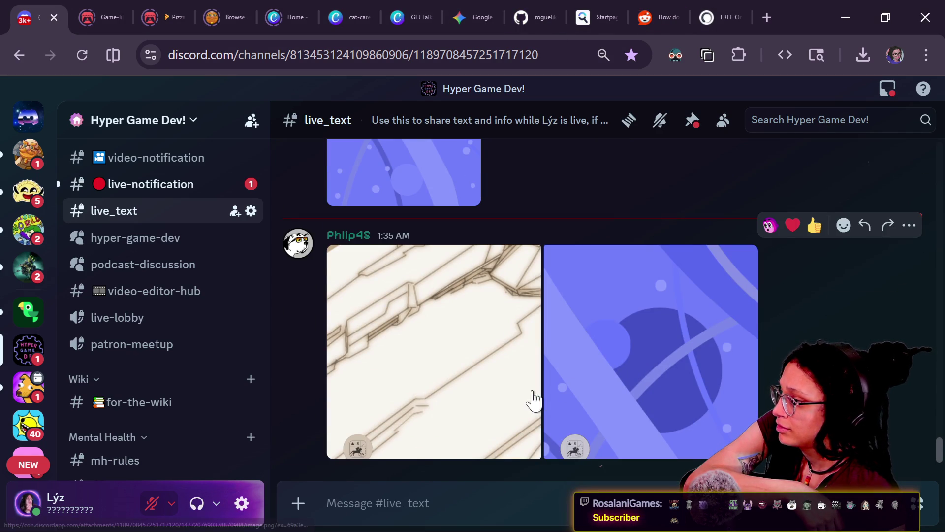
click(534, 400)
key(Right)
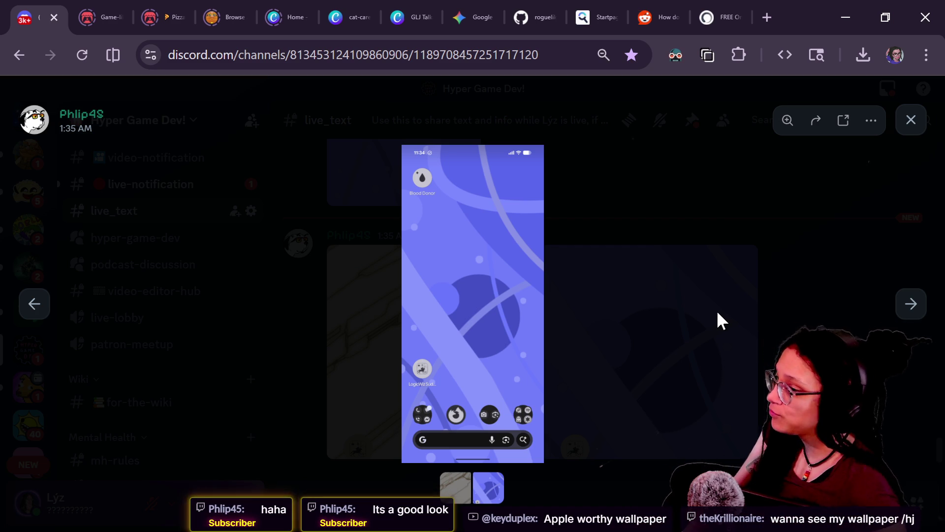
Step: Open the wallpaper image in its own tab and start saving it to Pictures
click(872, 123)
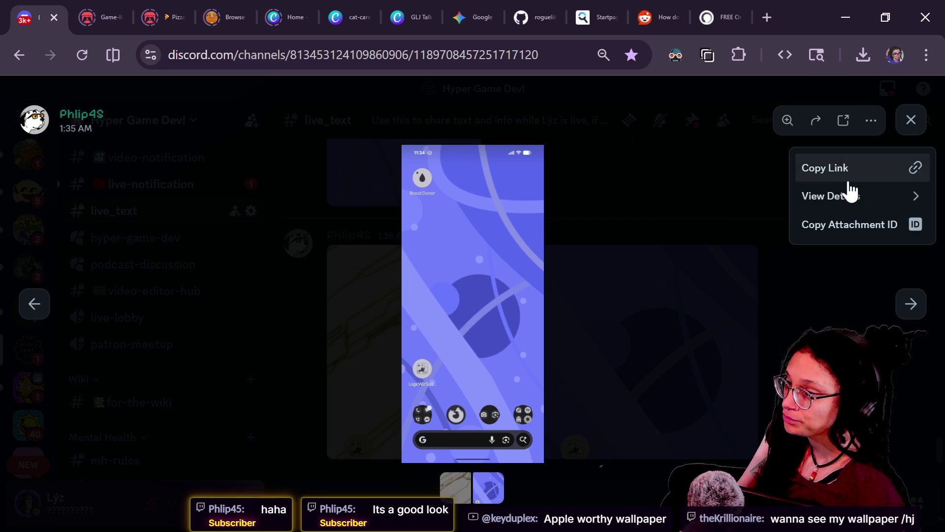
click(844, 129)
right_click(401, 249)
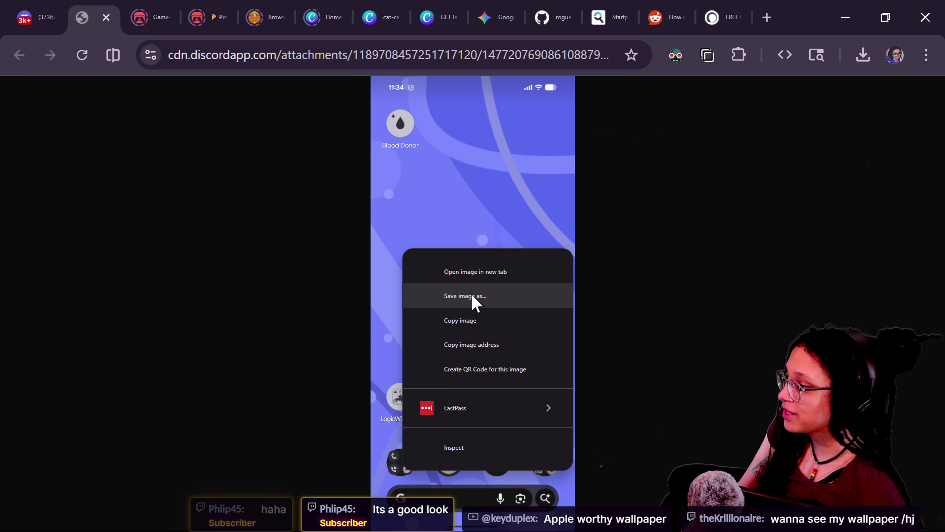
click(476, 297)
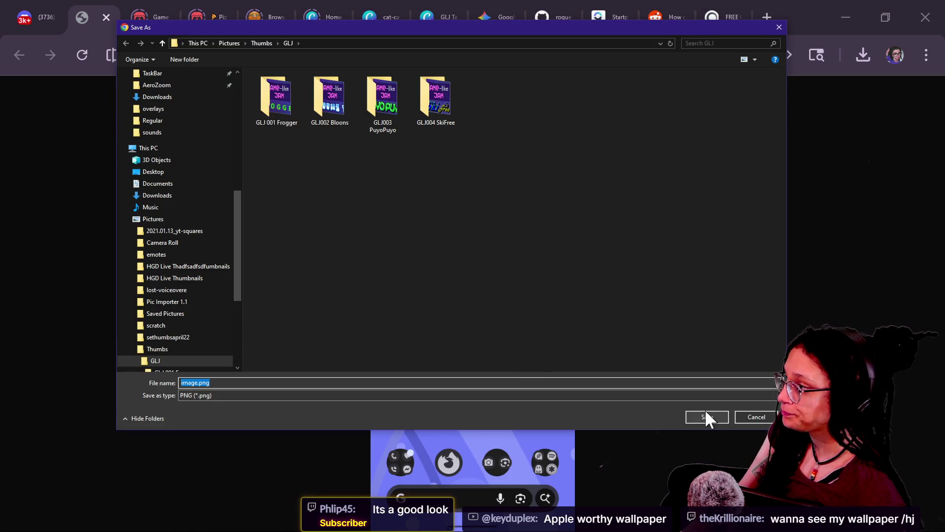
scroll(172, 172, up, 8)
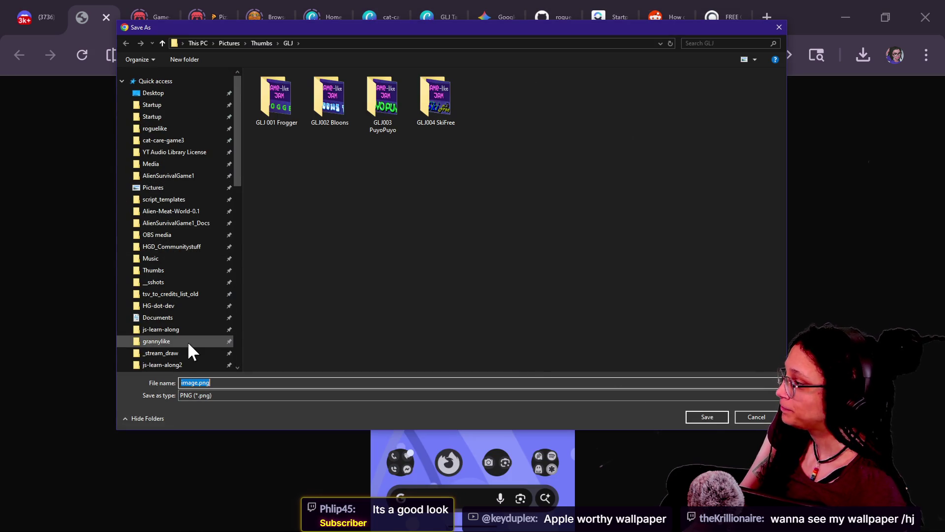
scroll(188, 344, down, 3)
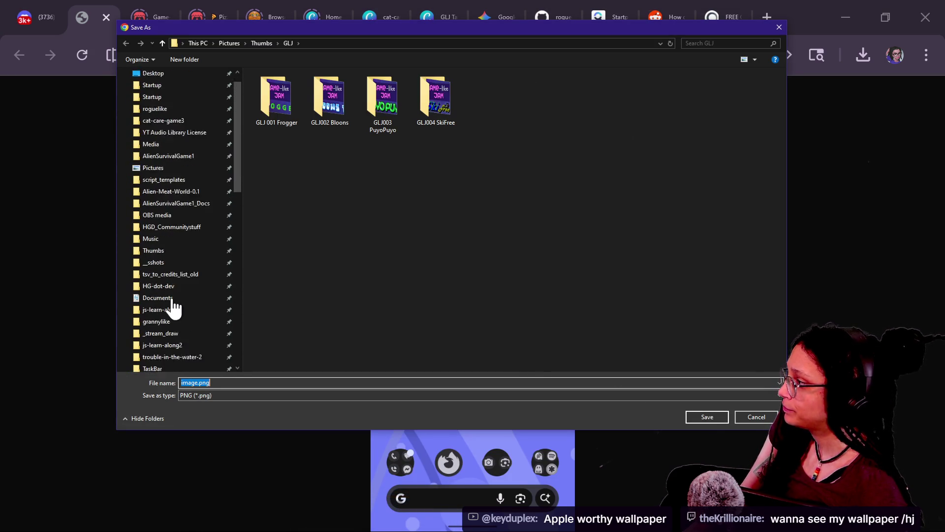
scroll(173, 306, up, 5)
click(199, 188)
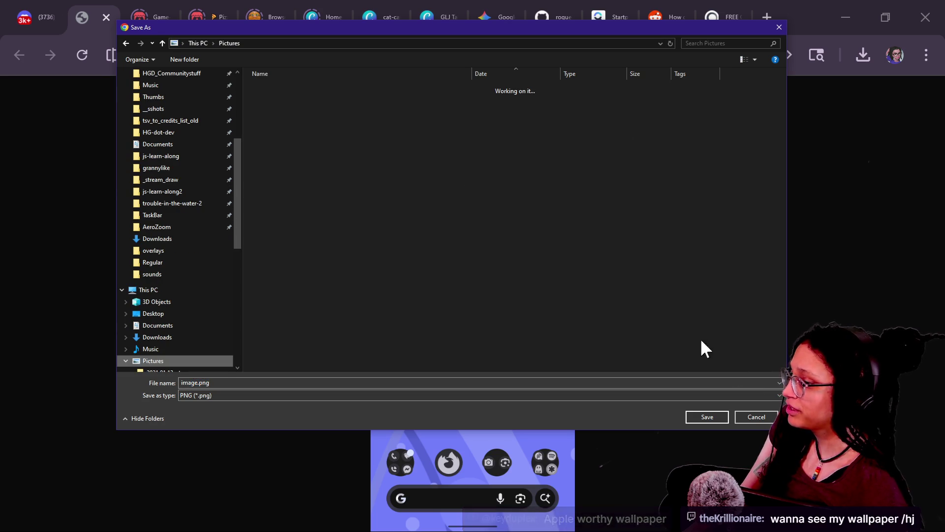
Step: Save it as mywwallpaper_on-phlips-phone.png, then switch back to the running game in Godot
click(618, 384)
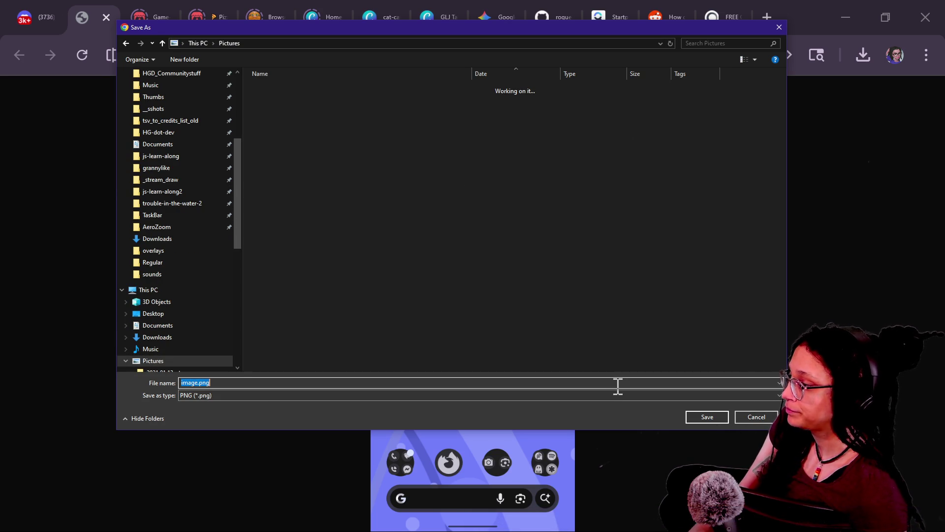
key(BackSpace)
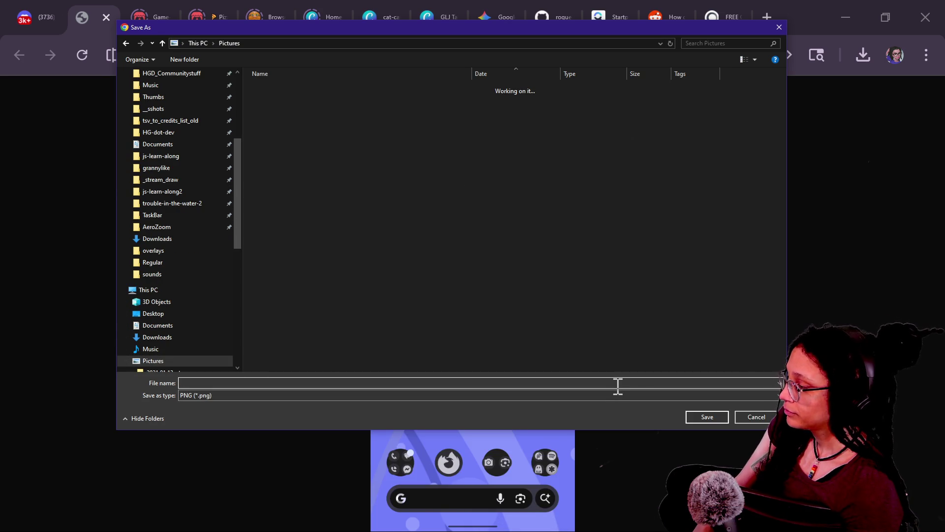
text(mywwallpaper_on-)
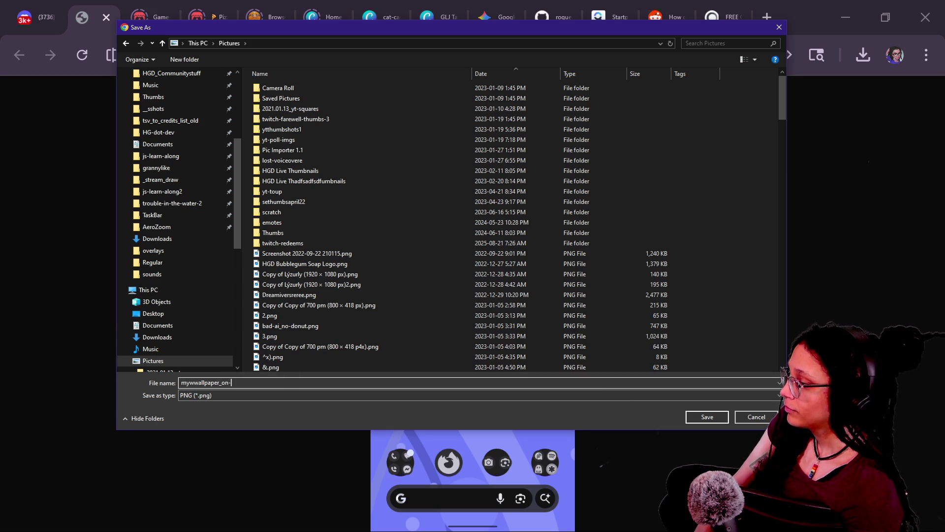
text(phli)
text(ps-phone)
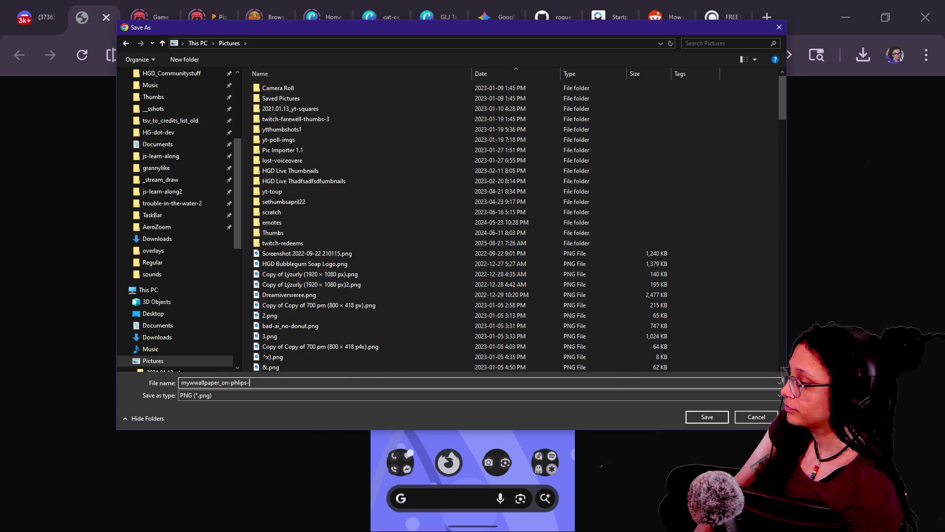
click(699, 417)
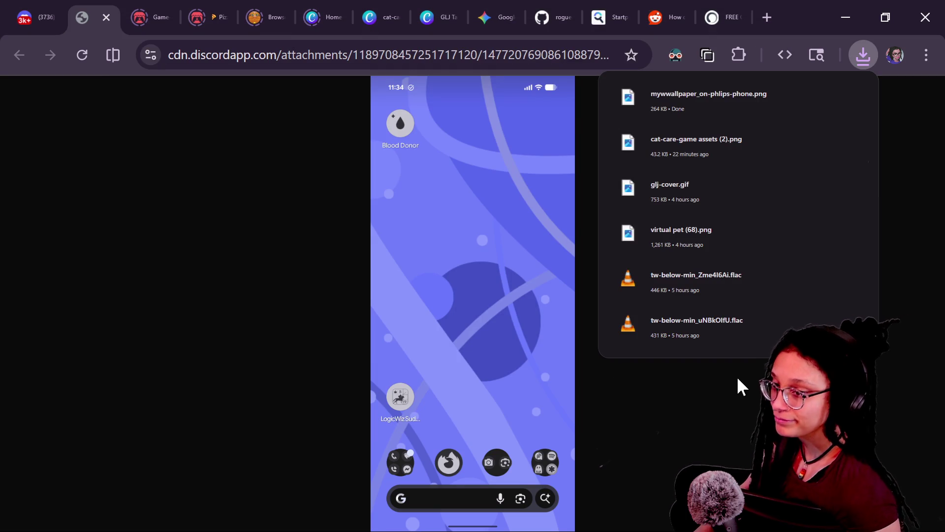
key(alt+Tab)
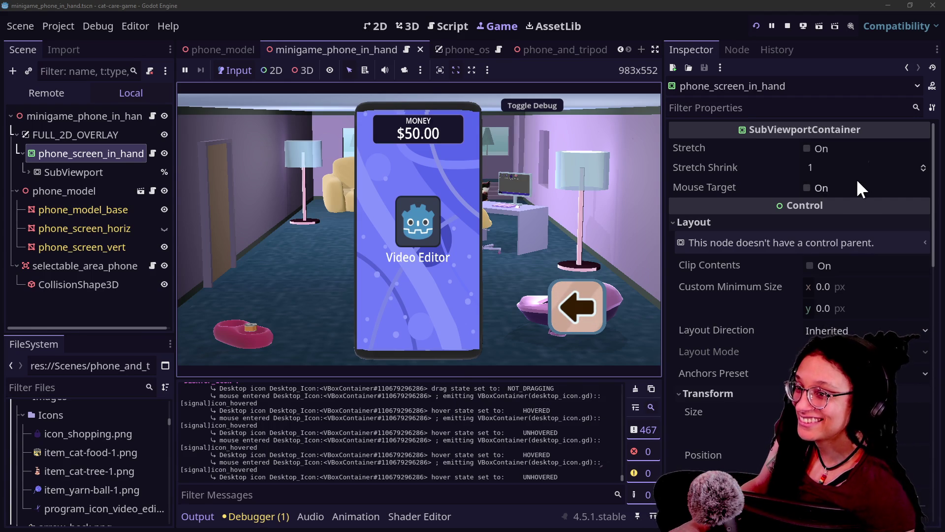
Step: Bring up the stream chat window and scroll back through older YouTube live chat messages
key(alt+Tab)
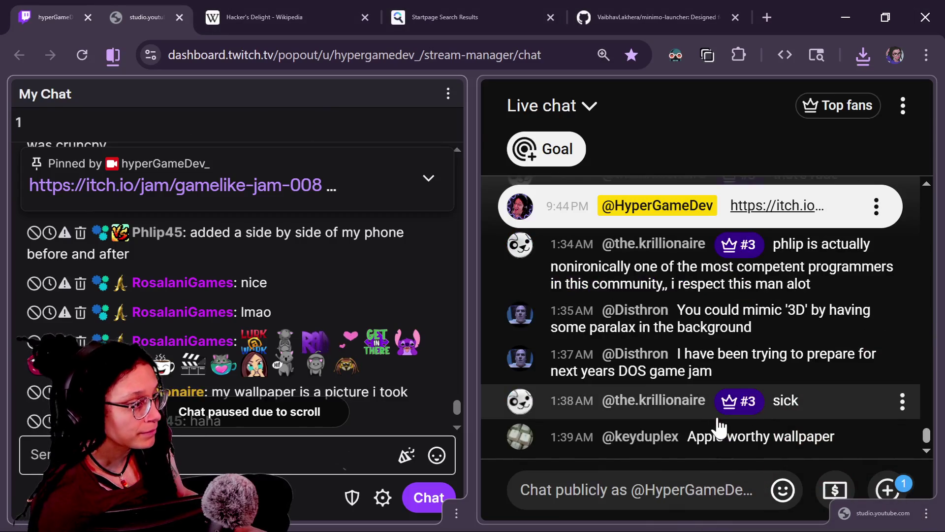
scroll(744, 389, up, 5)
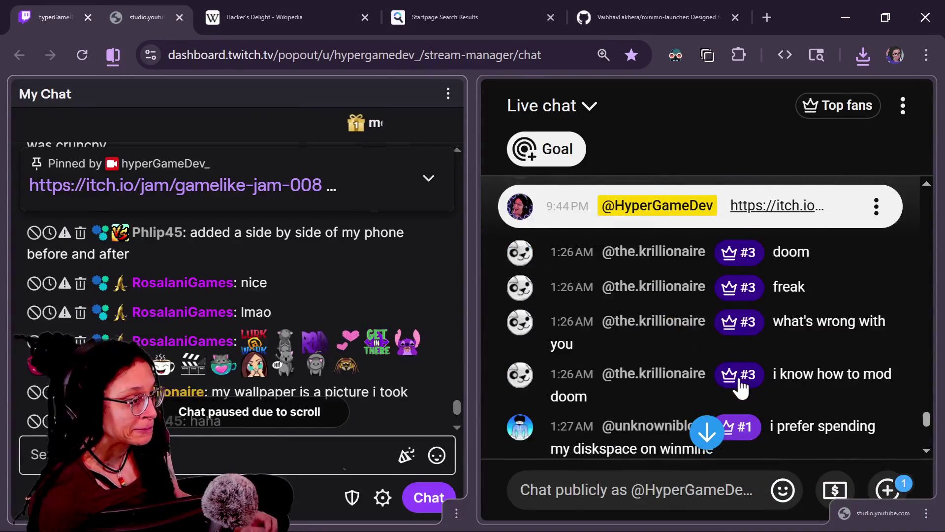
scroll(741, 389, up, 10)
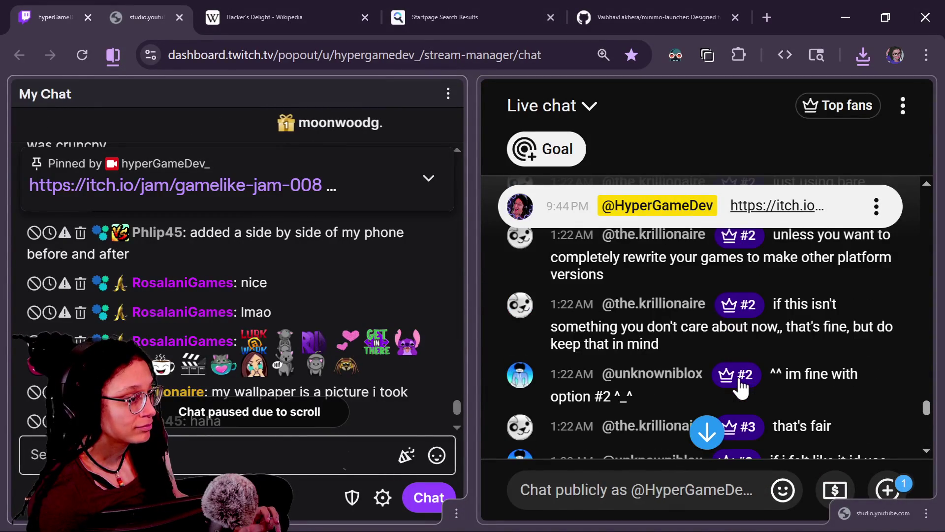
scroll(739, 383, up, 6)
scroll(823, 364, up, 4)
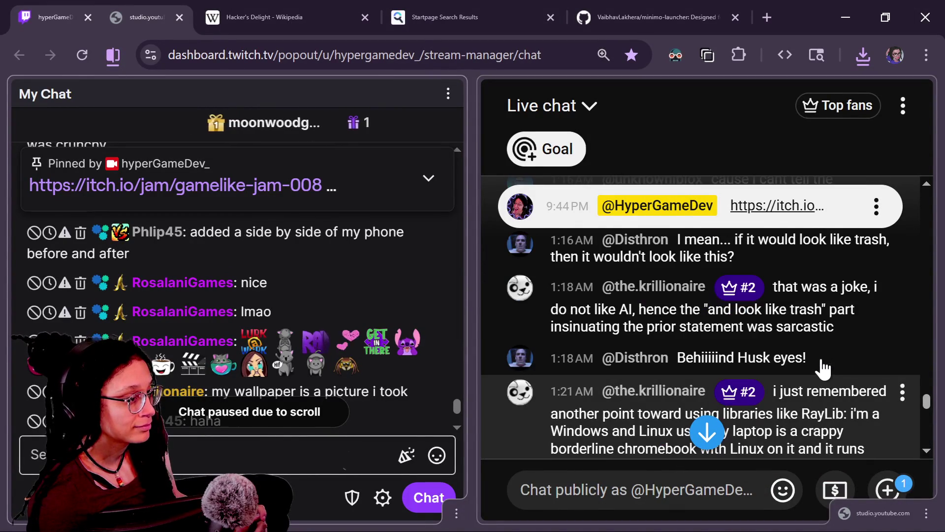
scroll(825, 368, up, 5)
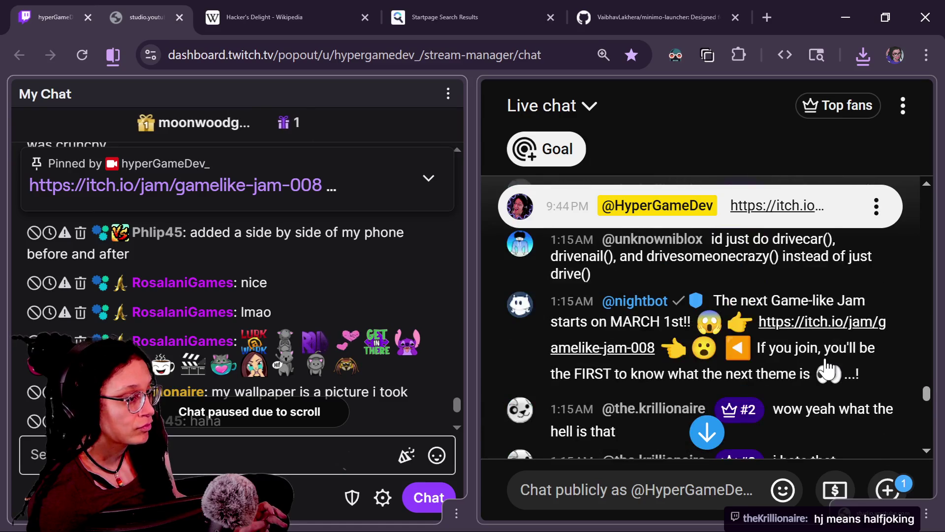
scroll(827, 369, down, 5)
scroll(827, 369, down, 2)
scroll(827, 369, up, 3)
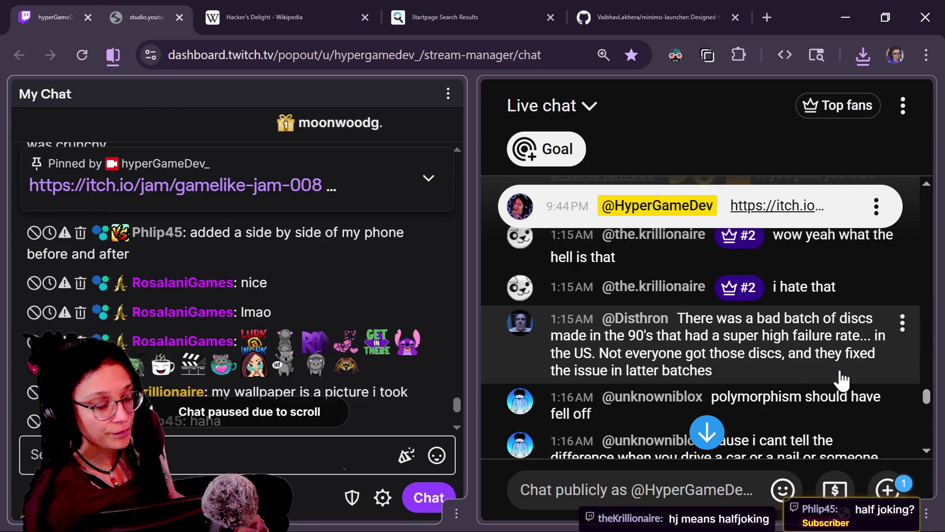
scroll(790, 381, up, 2)
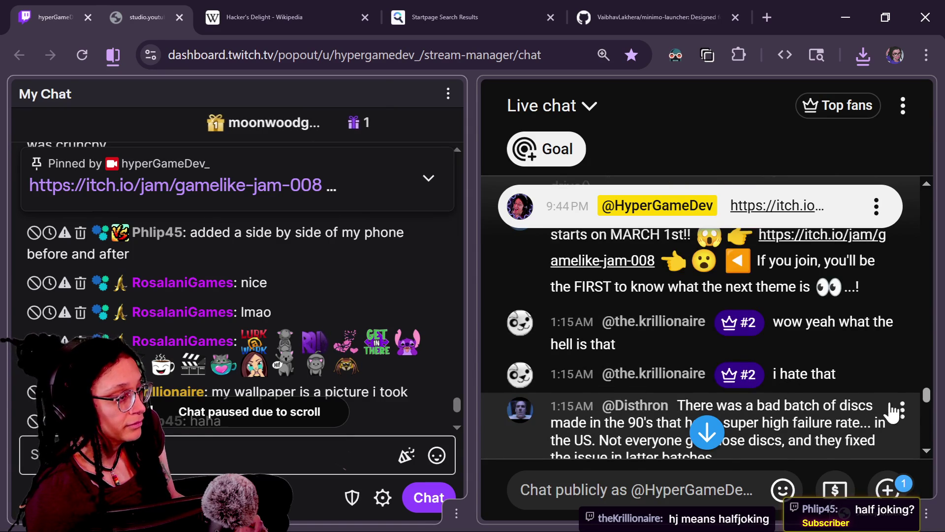
Step: Return the chat toward the latest messages, then start a search for 'polu' in a new tab
drag(924, 392, 923, 395)
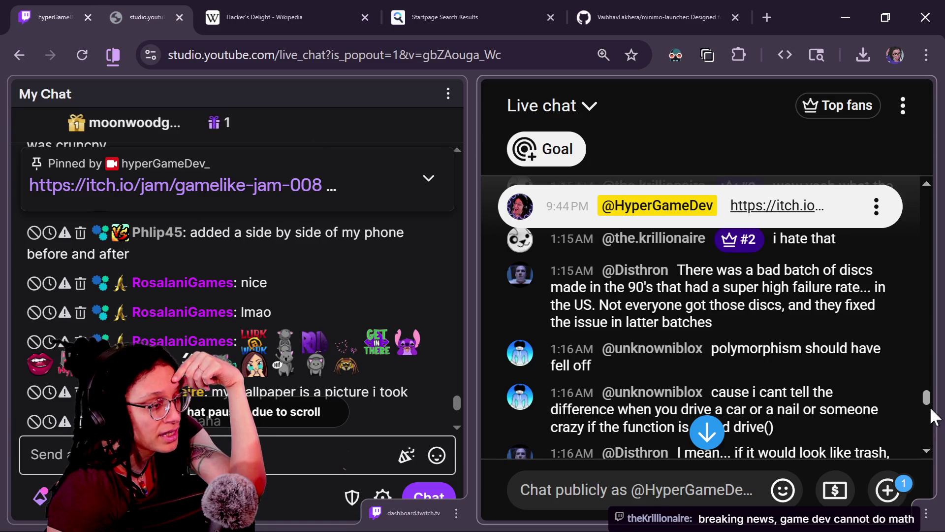
scroll(926, 397, down, 2)
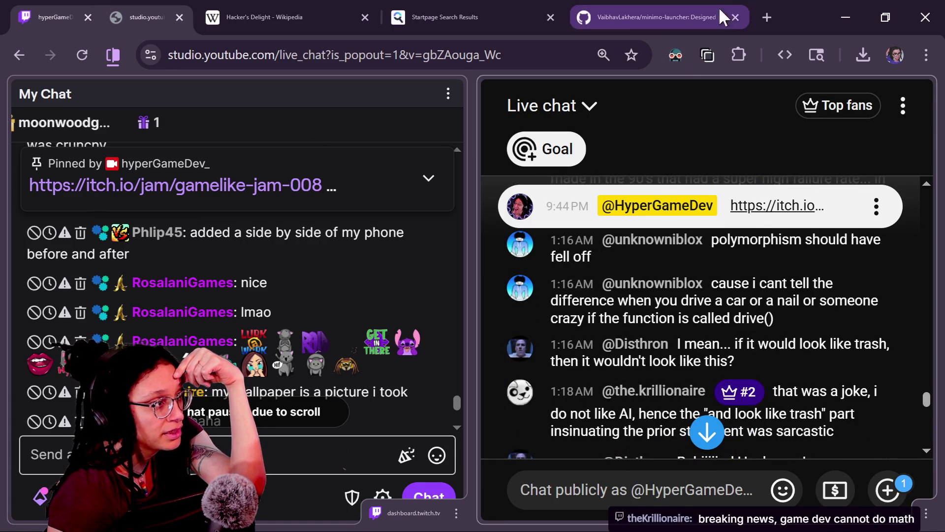
click(758, 12)
text(polu)
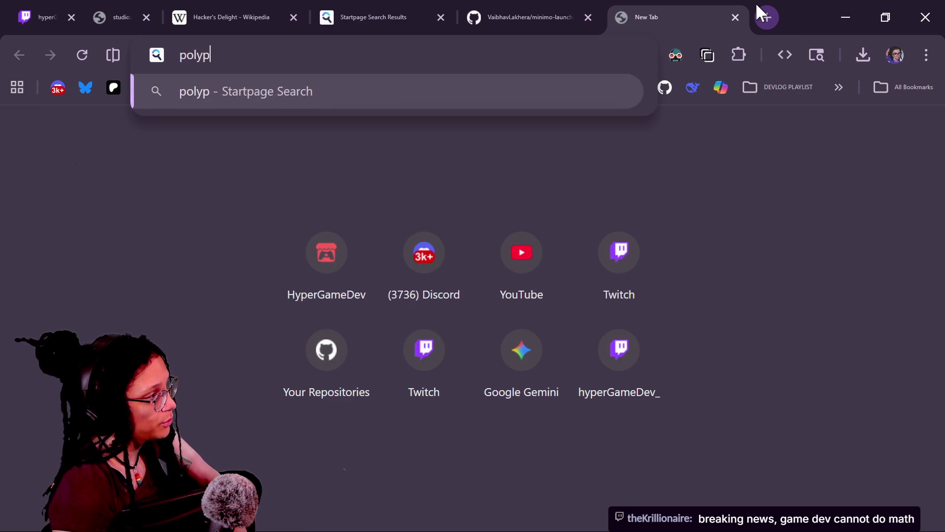
Step: Search for 'polymorphism' and scroll through the image results
key(BackSpace)
key(BackSpace)
key(BackSpace)
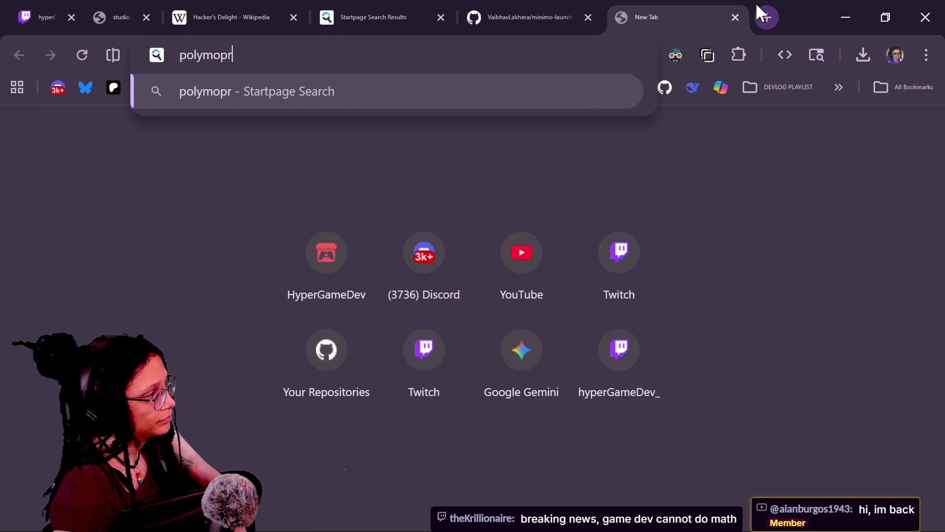
text(hism)
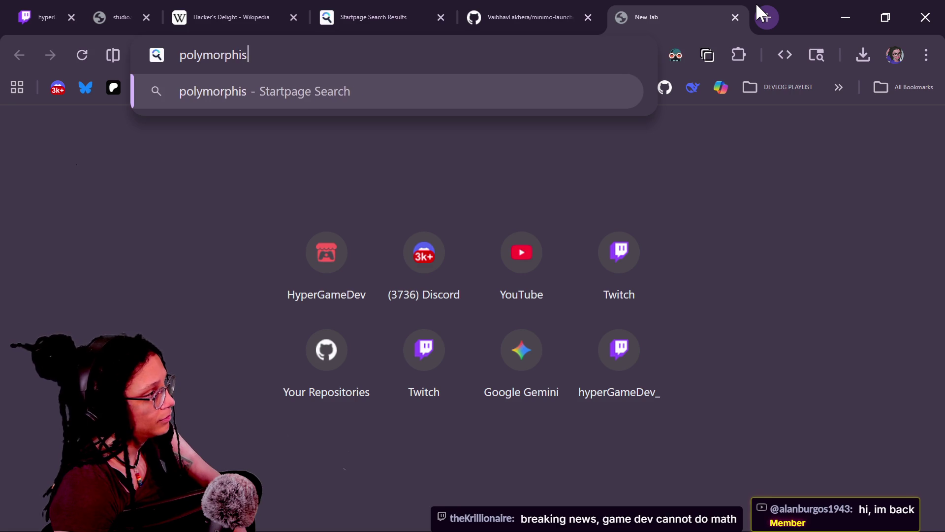
key(Return)
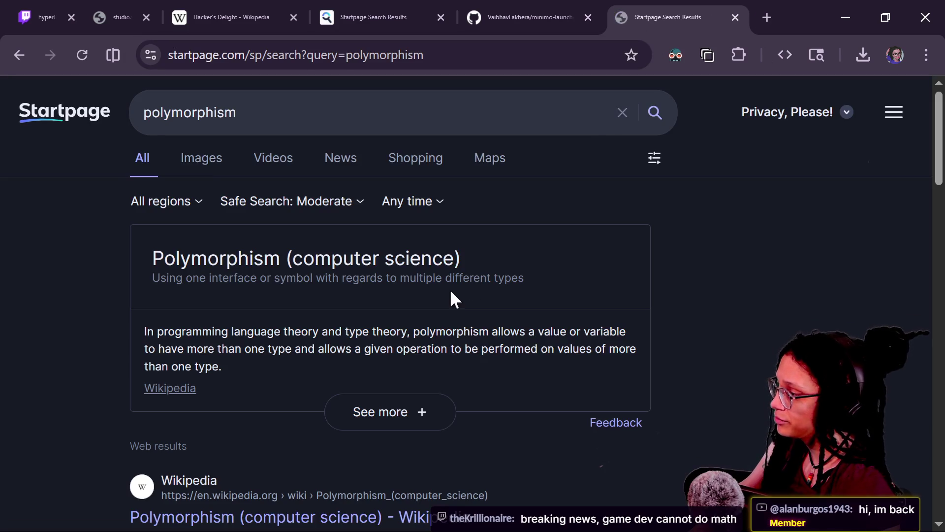
click(224, 156)
scroll(386, 362, down, 5)
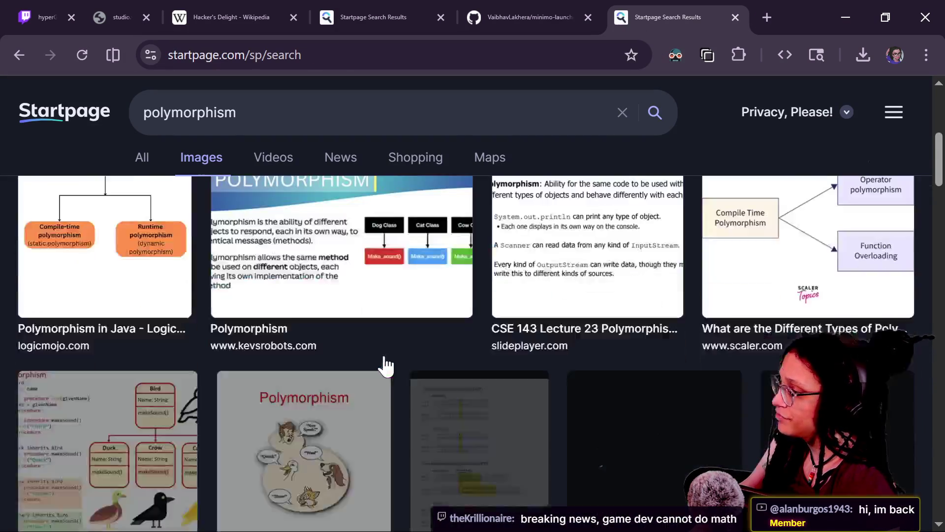
scroll(386, 365, down, 15)
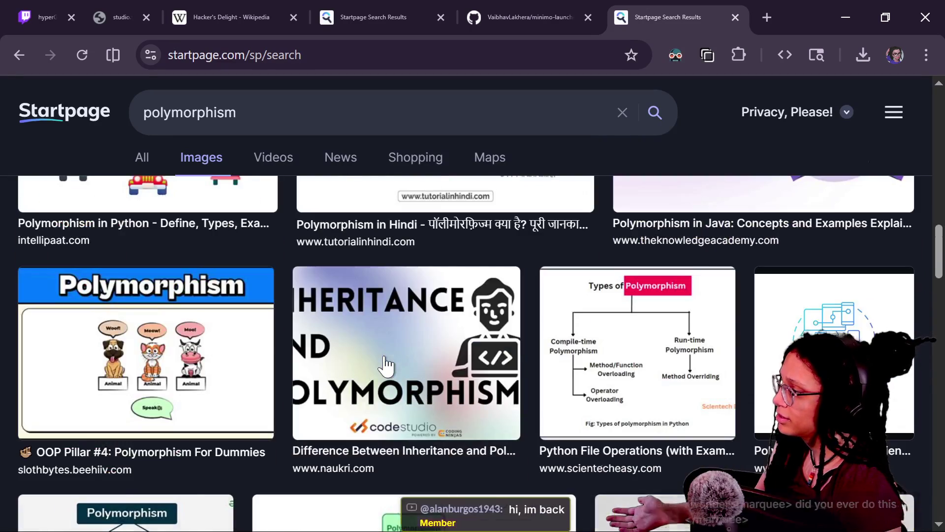
scroll(385, 364, down, 5)
Step: Cycle through the Godot game and screenshot windows, then close the polymorphism search page
key(alt+Tab)
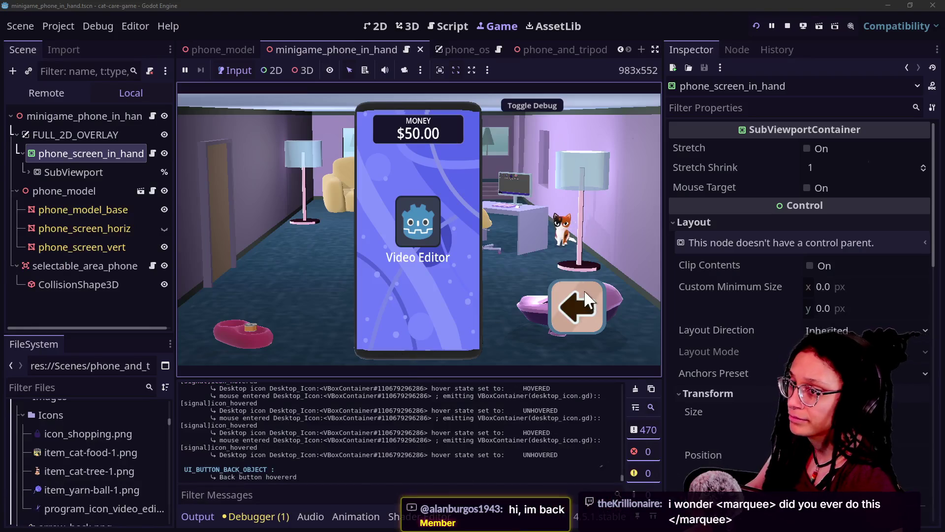
key(alt+Tab)
key(alt+Tab)
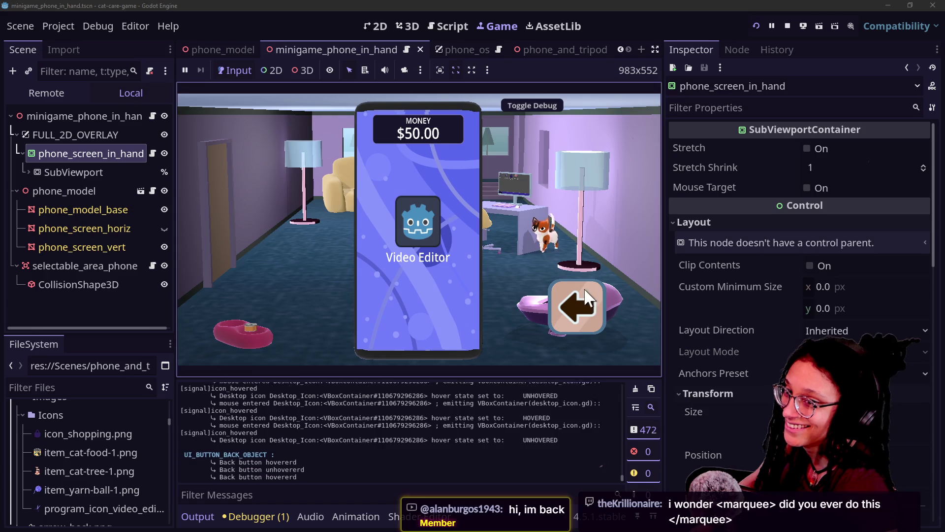
key(alt+Tab)
key(alt+Tab)
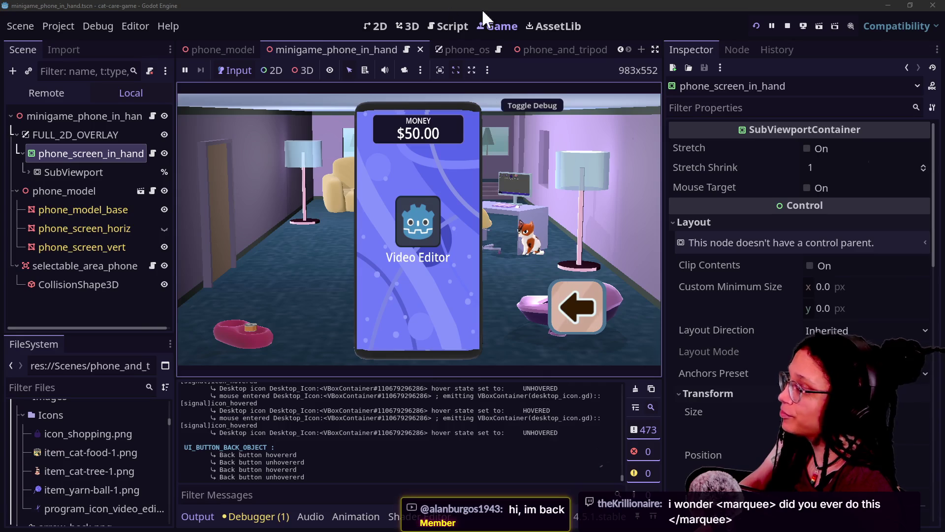
key(alt+Tab)
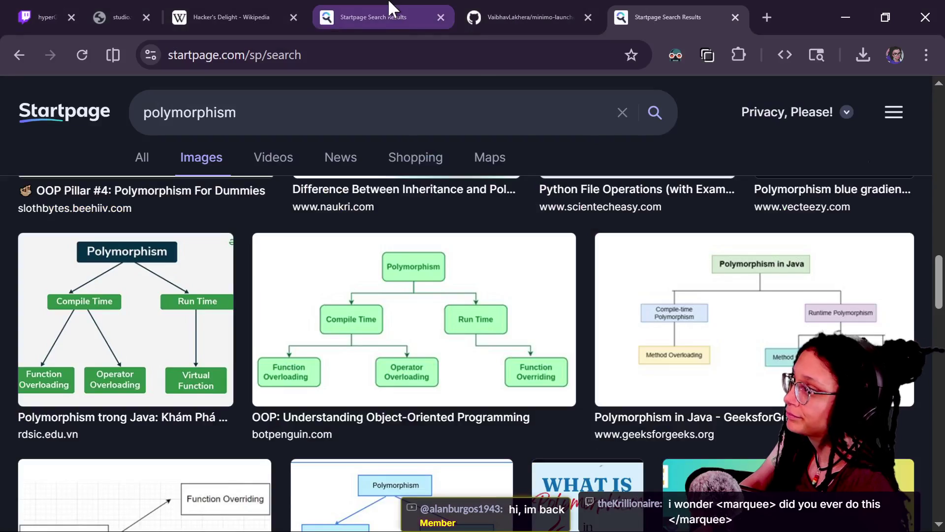
key(ctrl+w)
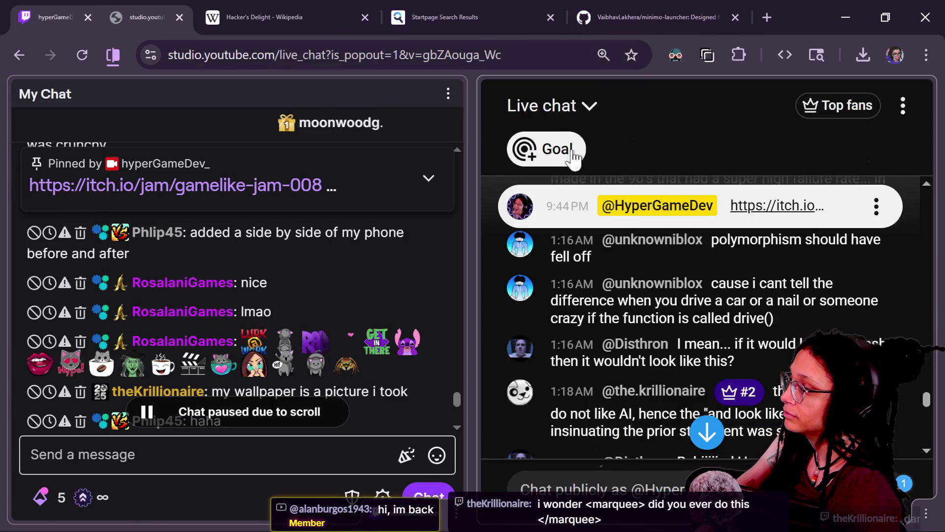
Step: Close the GitHub, Startpage and Hacker's Delight tabs
click(735, 18)
click(621, 17)
click(413, 14)
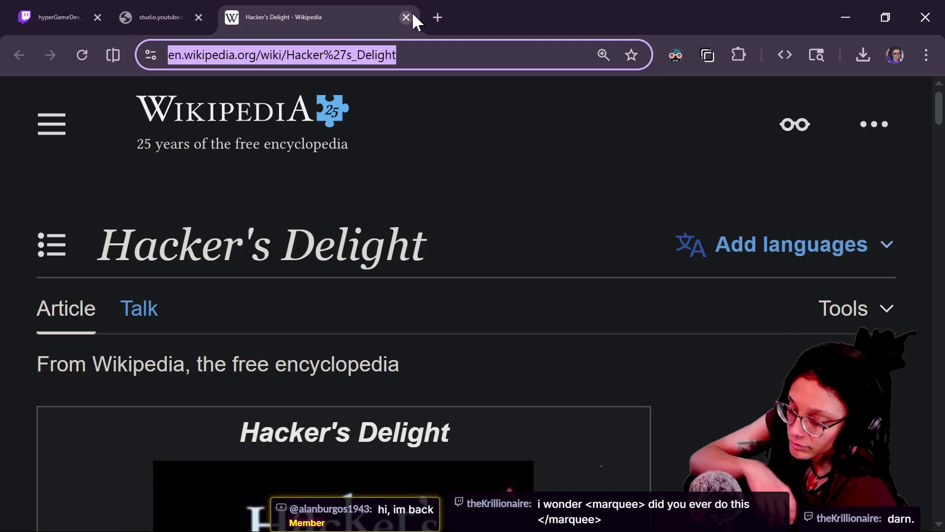
click(406, 18)
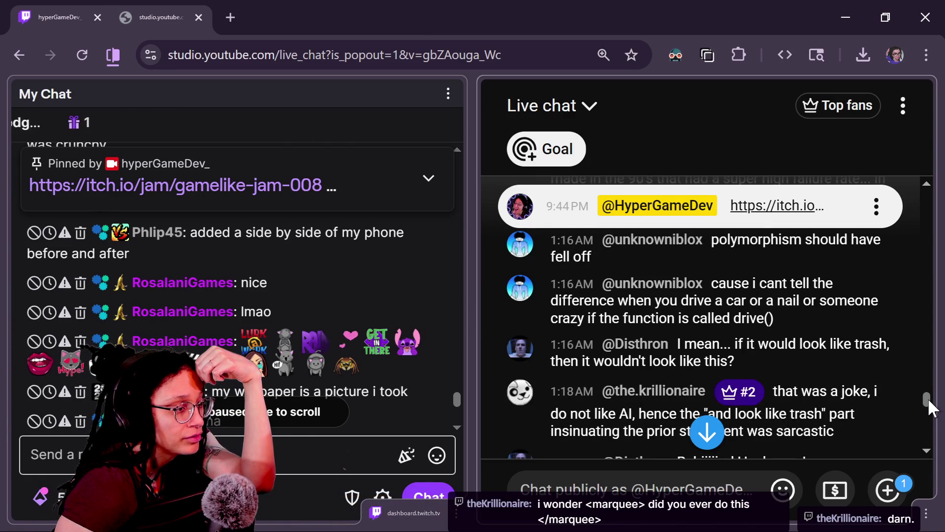
Step: Scroll the YouTube live chat to read viewer messages about cache misses and roguelike performance
scroll(930, 401, down, 1)
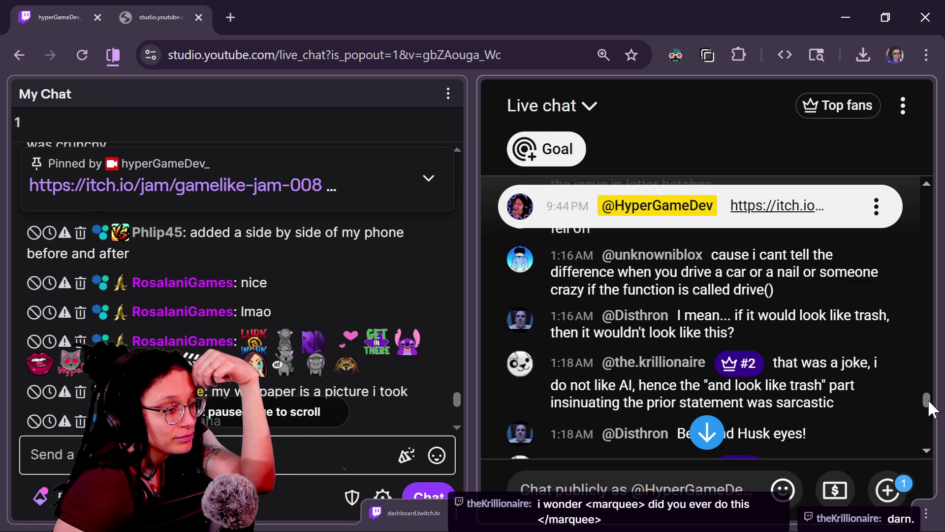
scroll(930, 408, down, 3)
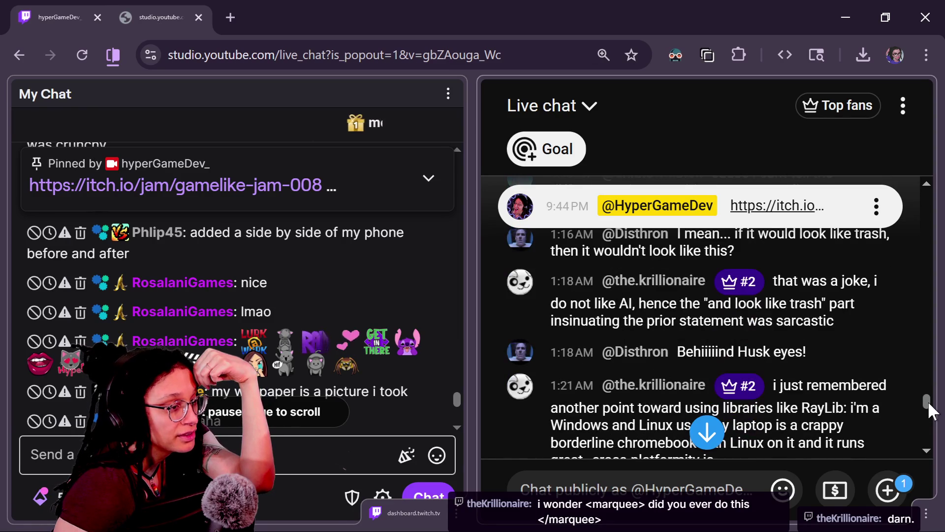
scroll(930, 411, down, 4)
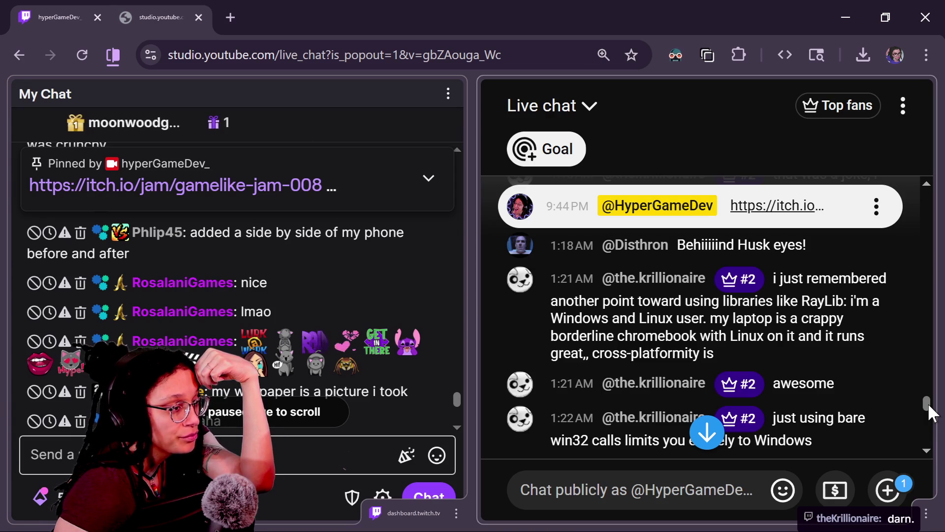
scroll(930, 413, down, 4)
scroll(931, 413, down, 4)
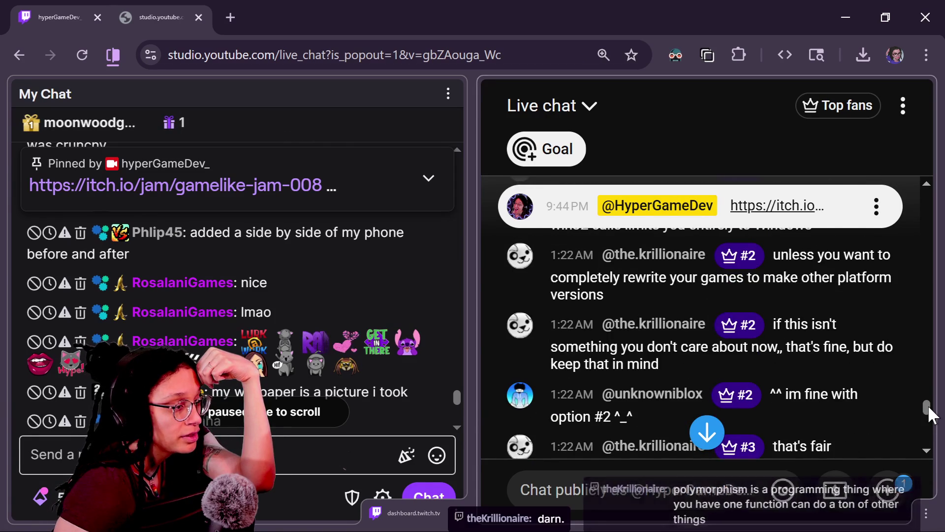
scroll(931, 413, down, 12)
drag(929, 415, 931, 435)
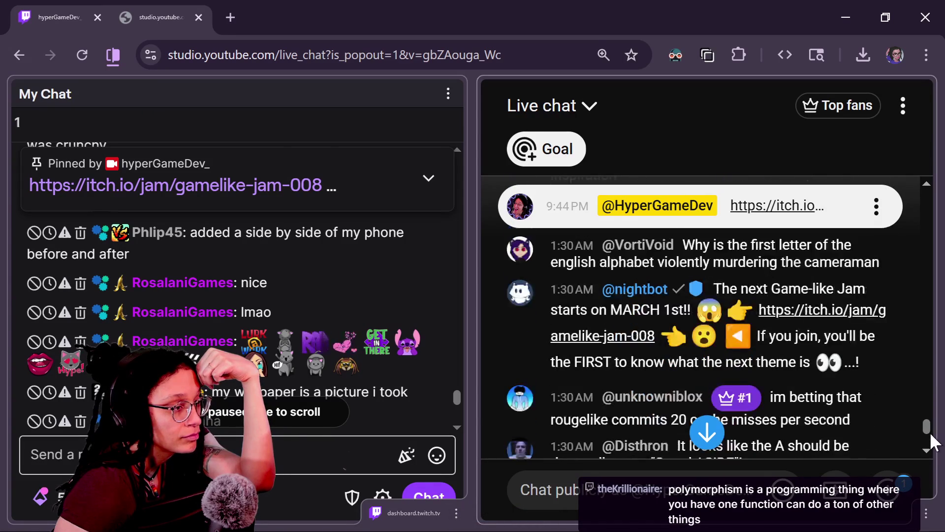
scroll(932, 442, up, 1)
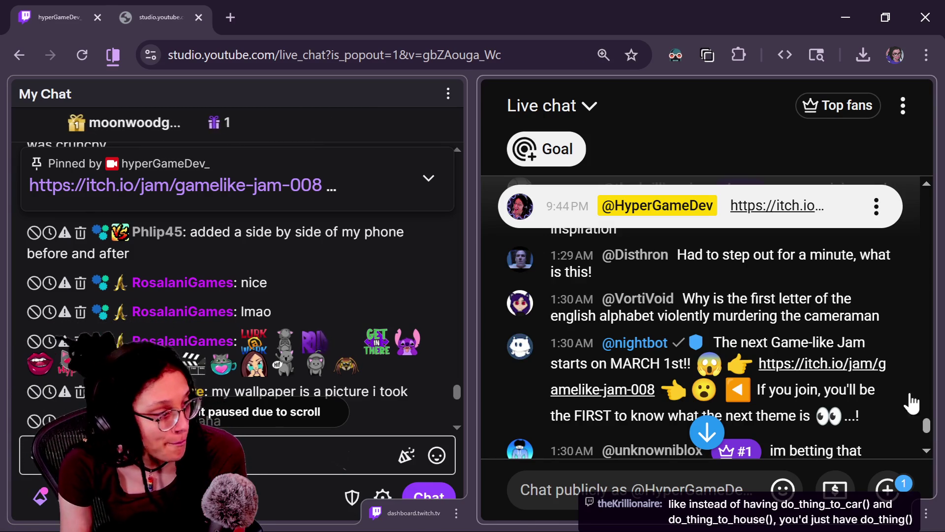
scroll(926, 421, down, 3)
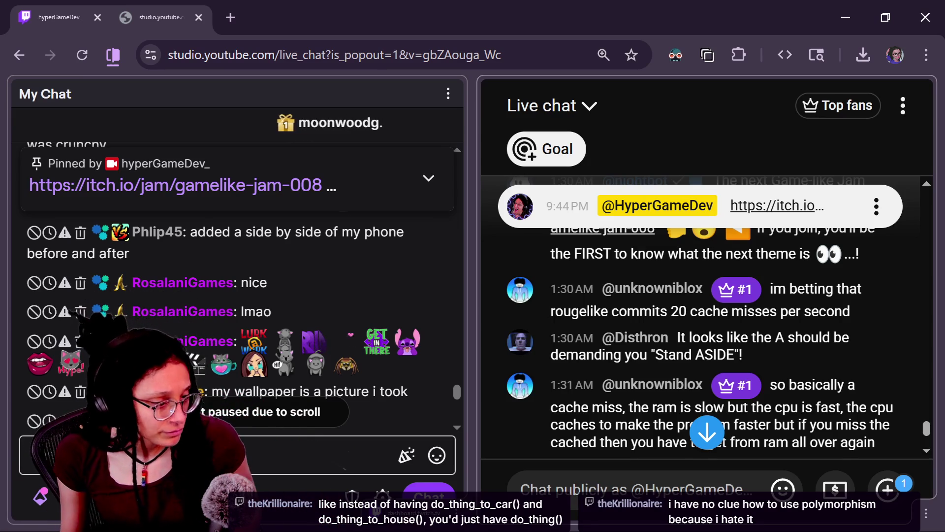
Step: Scroll the YouTube live chat to the newest messages, then switch to the browser showing the wallpaper image
scroll(929, 435, down, 3)
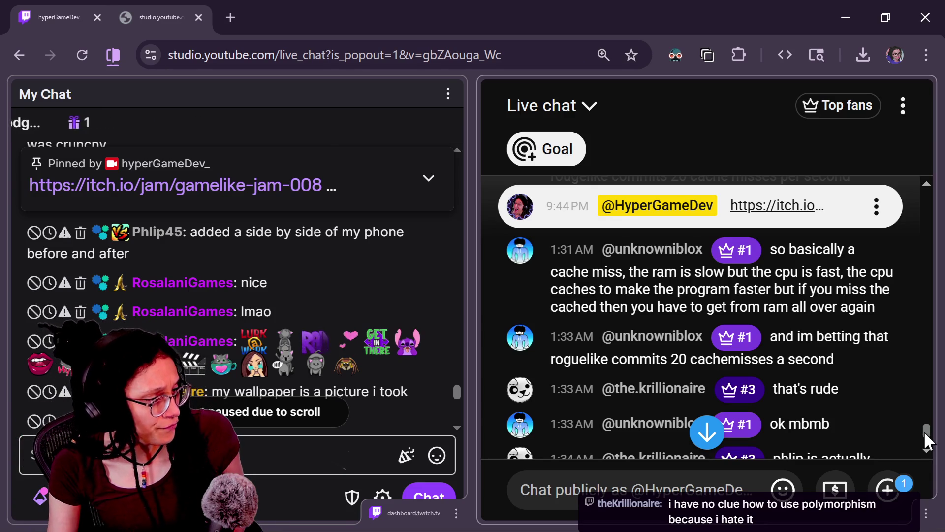
scroll(928, 441, down, 1)
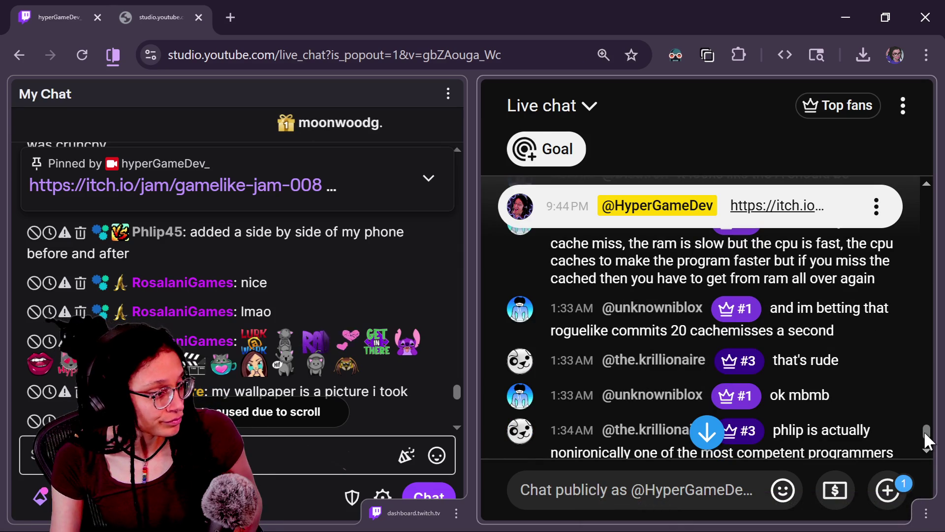
scroll(928, 442, down, 3)
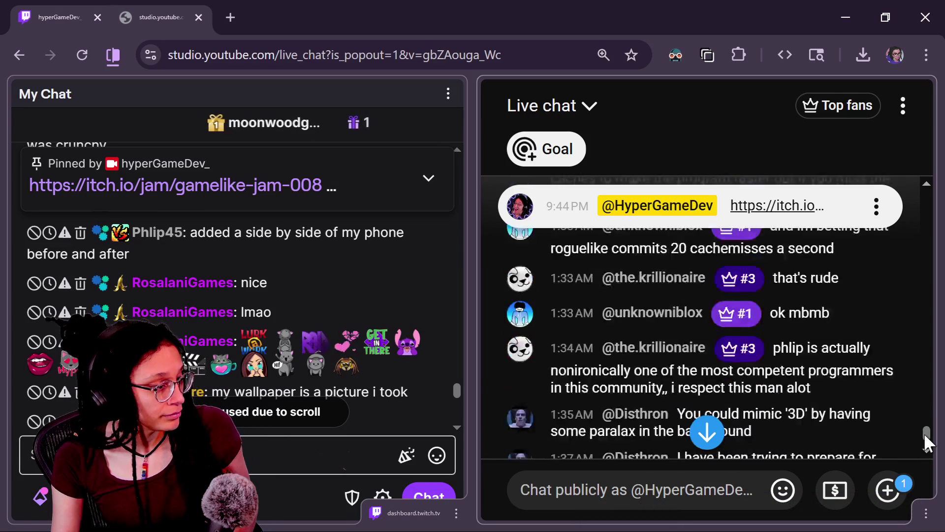
scroll(926, 438, down, 1)
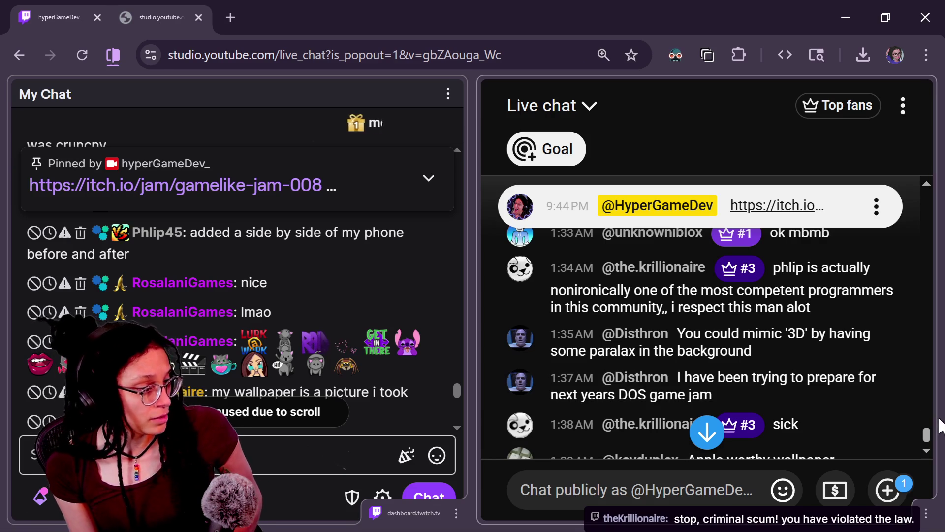
scroll(928, 434, down, 2)
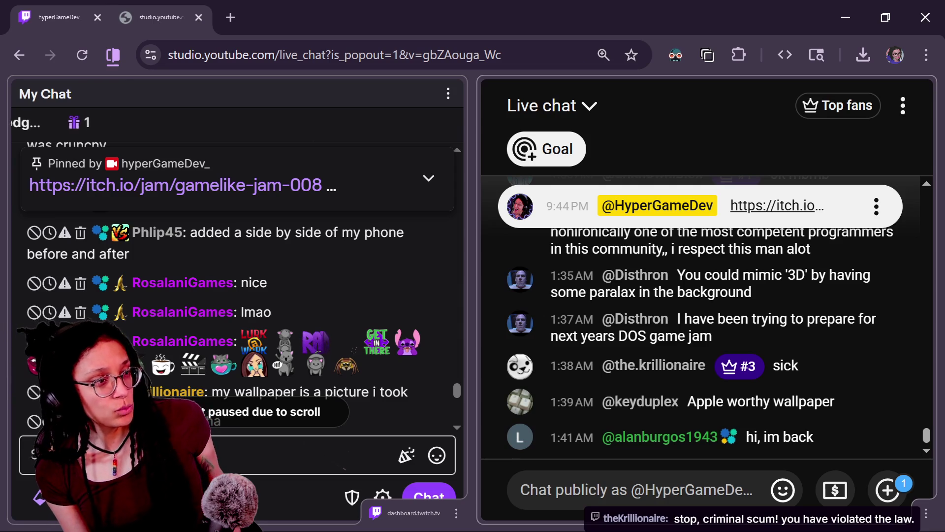
key(alt+Tab)
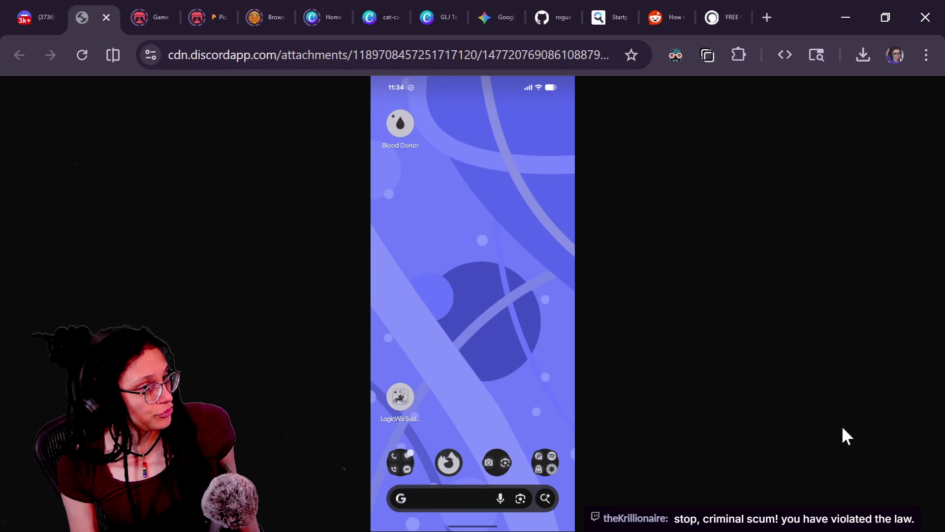
Step: Close the leftover Startpage, Reddit and breathing-timer tabs and start a fresh new tab
click(554, 12)
click(613, 16)
click(616, 14)
click(615, 15)
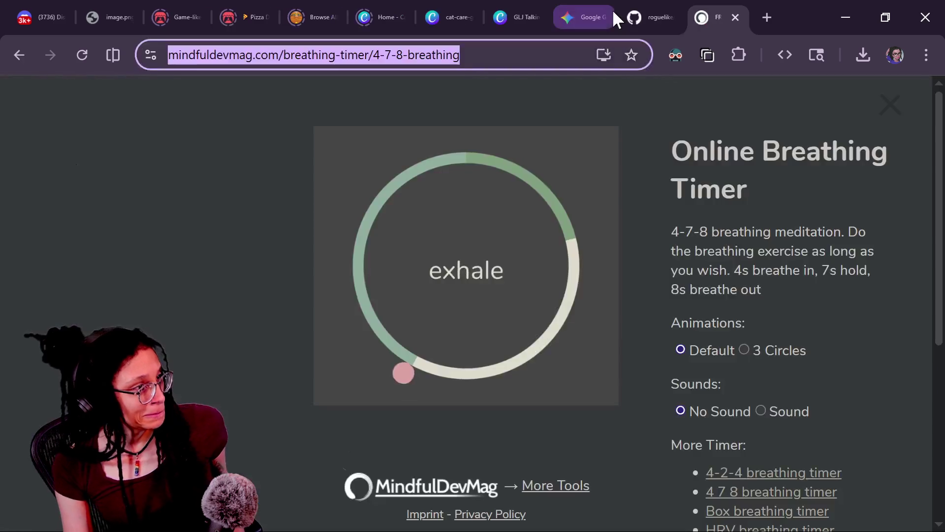
click(613, 16)
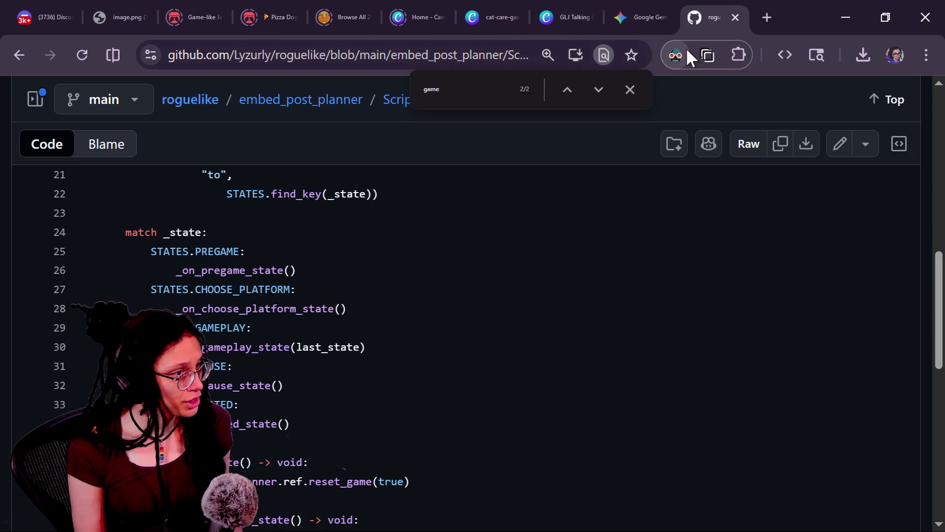
click(767, 18)
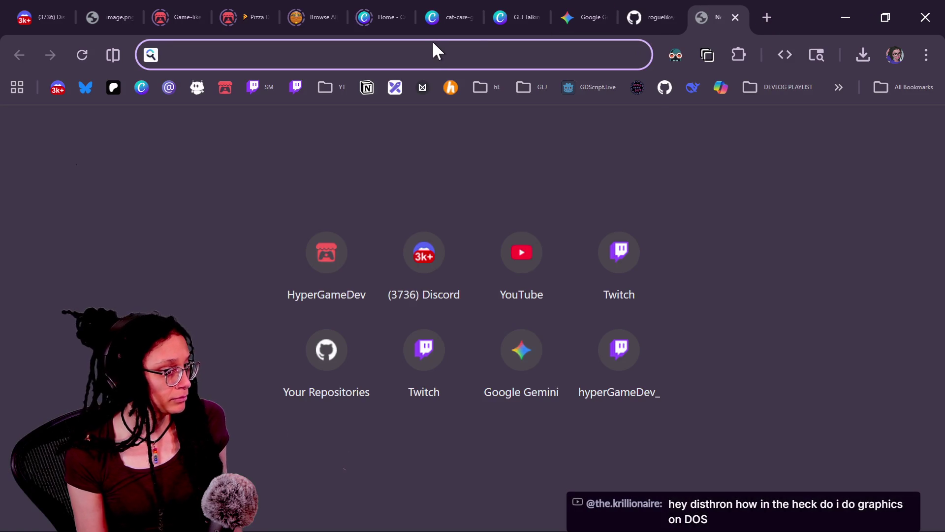
Step: Search 'dos jam site:itch.io' and open the DOS Games Jam result on itch.io
text(d)
key(BackSpace)
key(BackSpace)
text(dos )
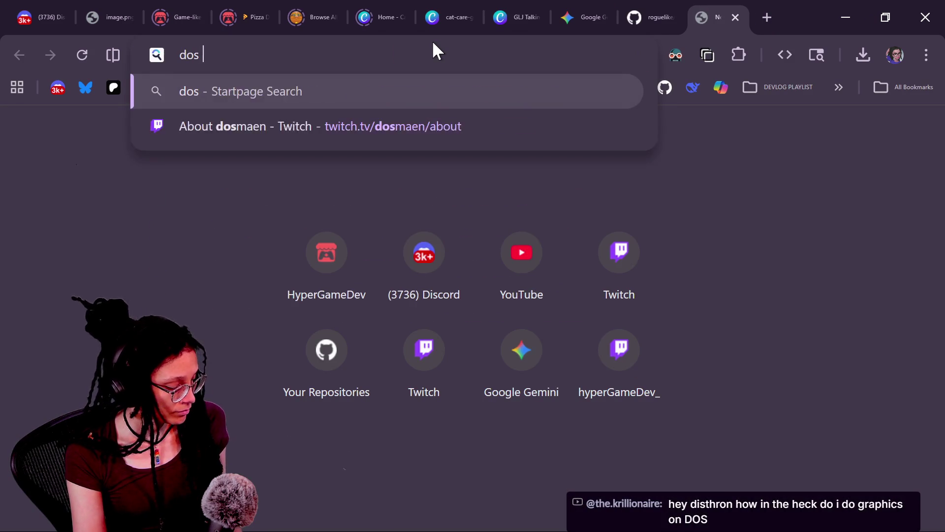
text(jam site:itch.io)
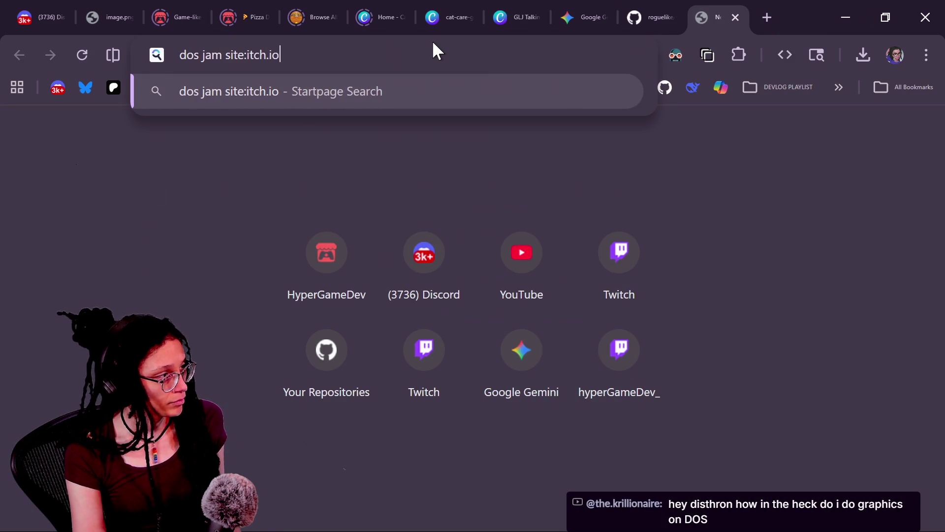
key(Return)
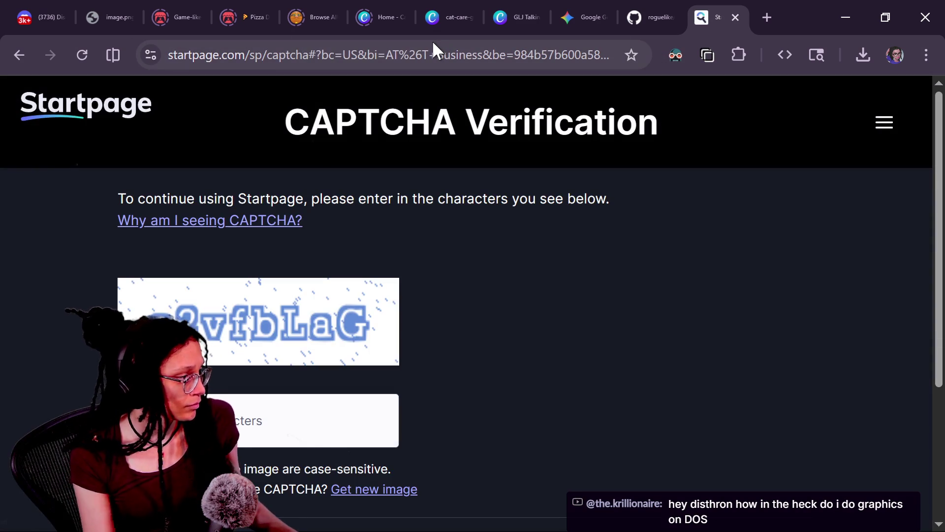
click(264, 436)
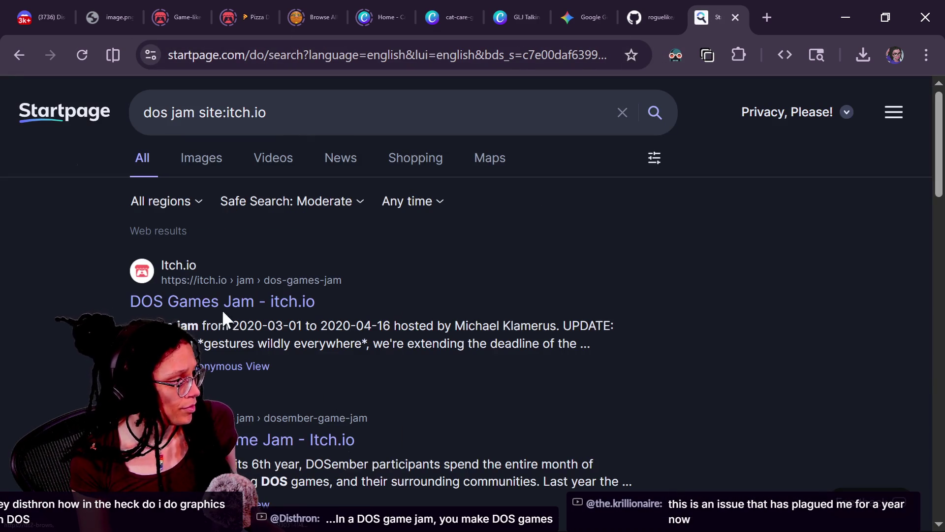
click(225, 302)
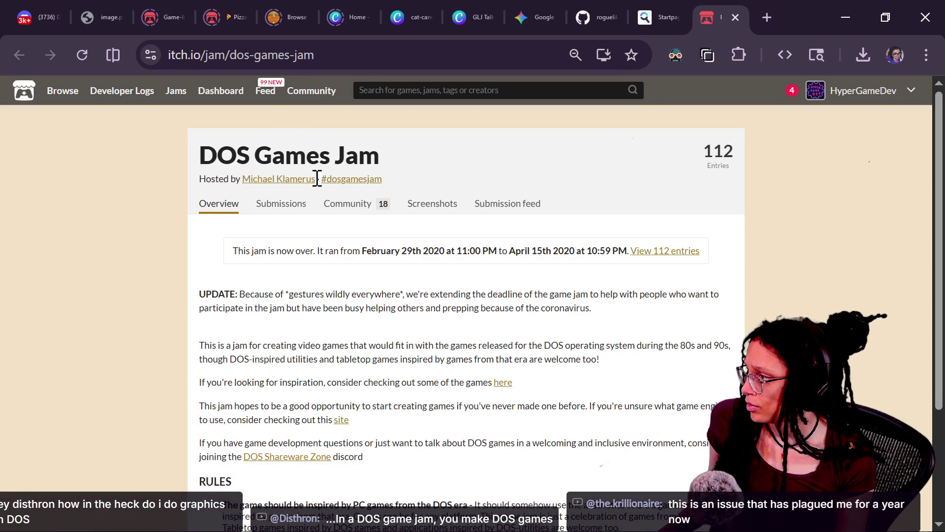
Step: Open the DOS Games Jam host's itch.io profile page
click(315, 55)
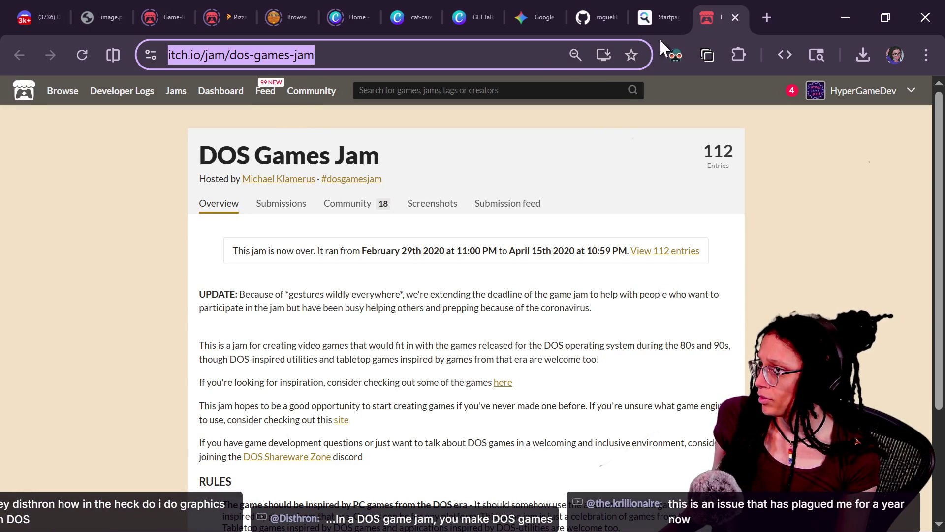
text(host)
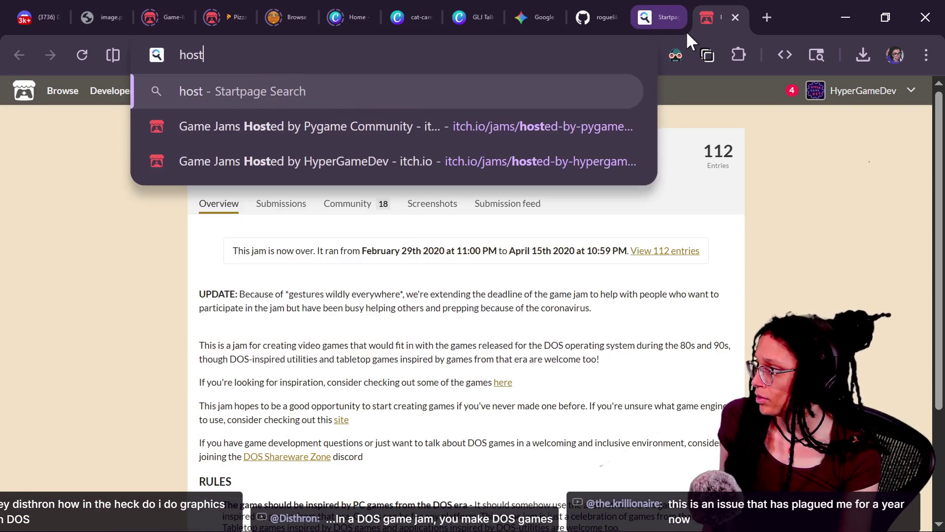
key(Escape)
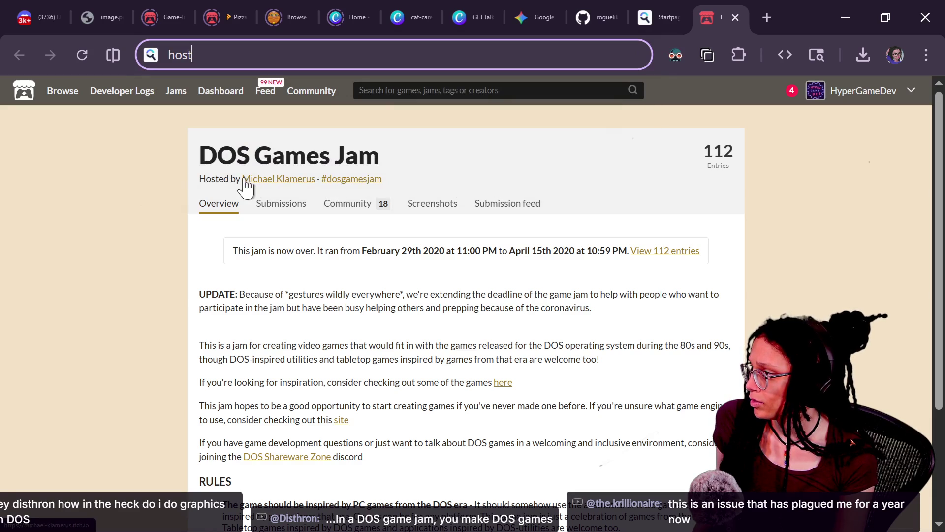
click(249, 181)
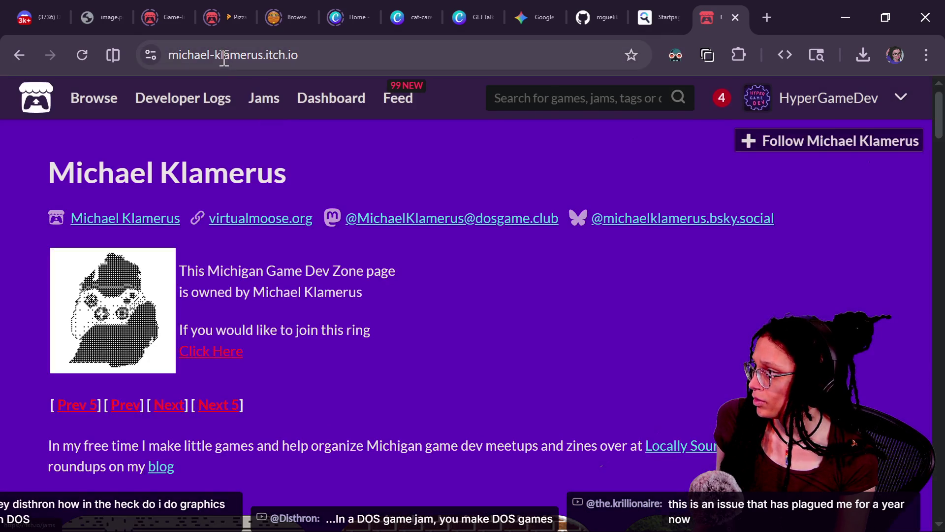
Step: Load the itch.io hosted-by jams list for the DOS Games Jam host's username
drag(260, 55, 127, 49)
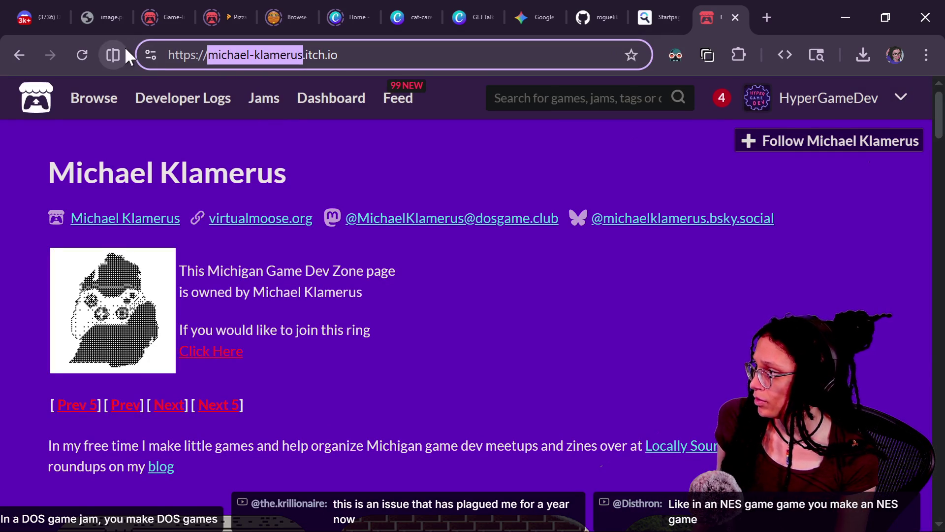
key(ctrl+a)
text(hoste)
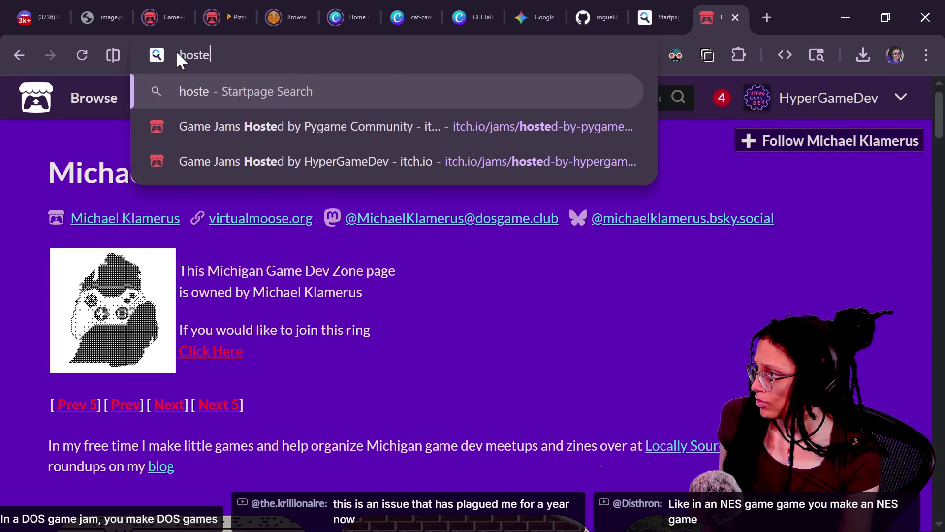
key(Down)
key(Down)
key(Return)
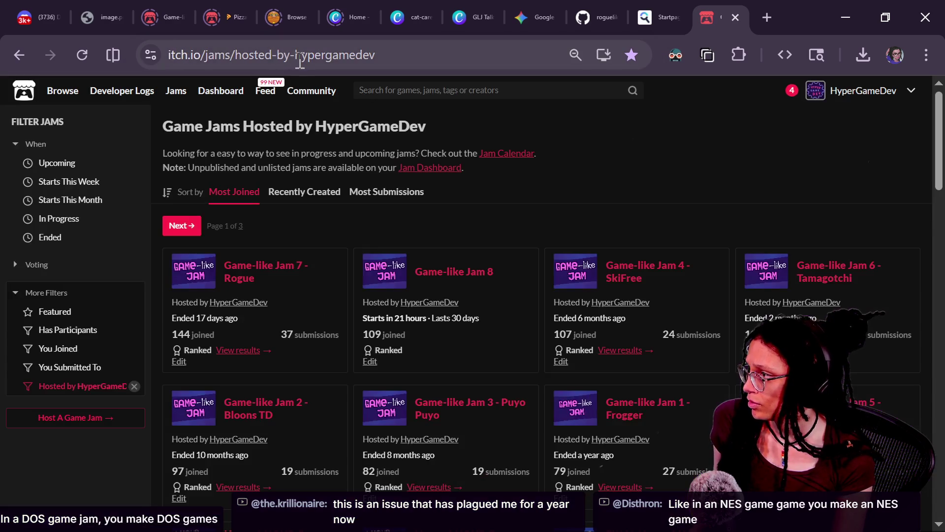
drag(298, 56, 504, 92)
text(michael-klamerus)
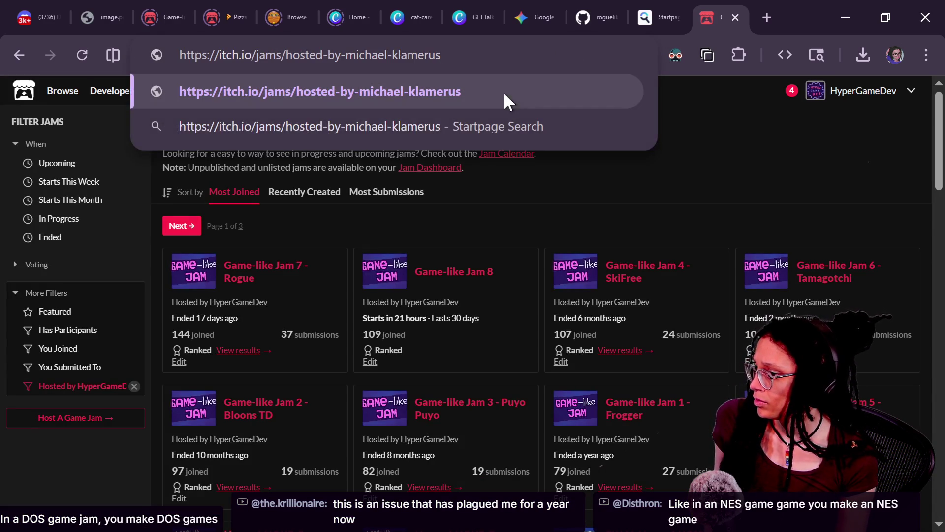
key(Return)
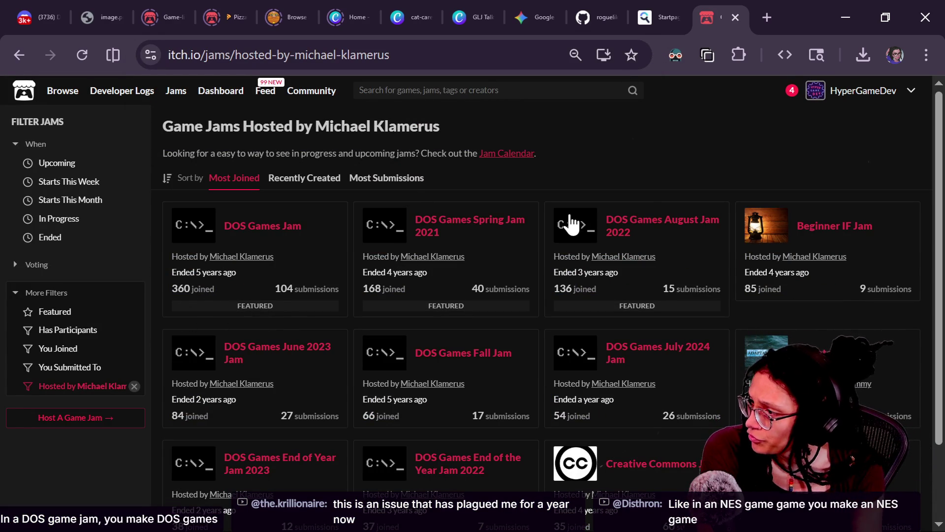
Step: Sort the hosted jams by Recently Created and open the DOS Games July 2024 Jam
click(305, 179)
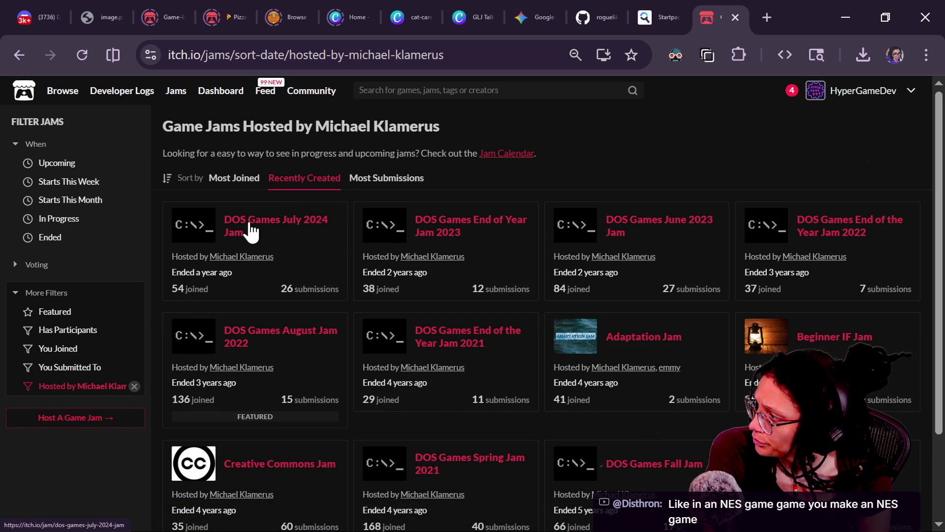
click(251, 232)
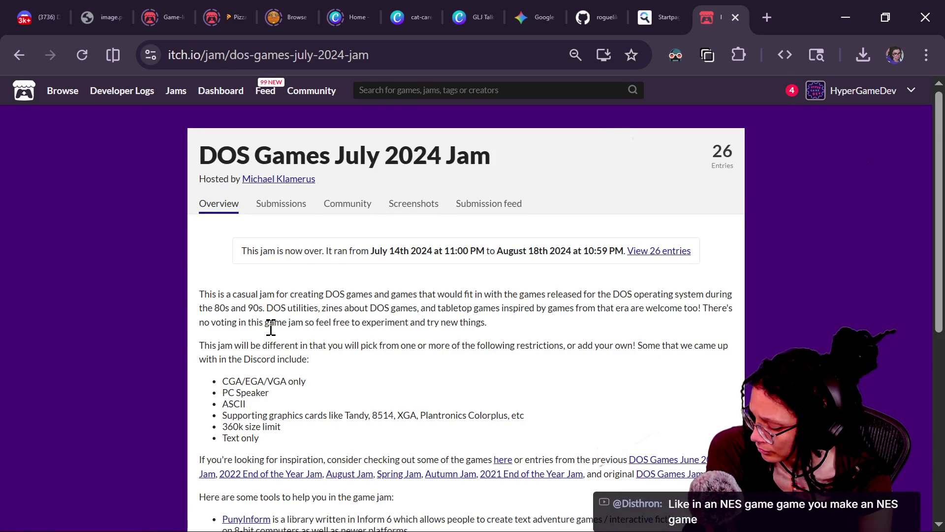
click(19, 54)
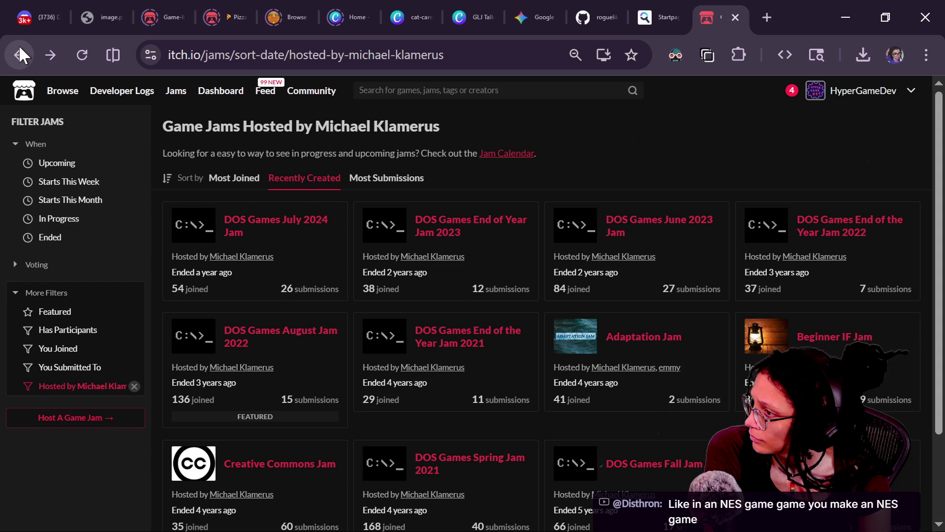
click(311, 229)
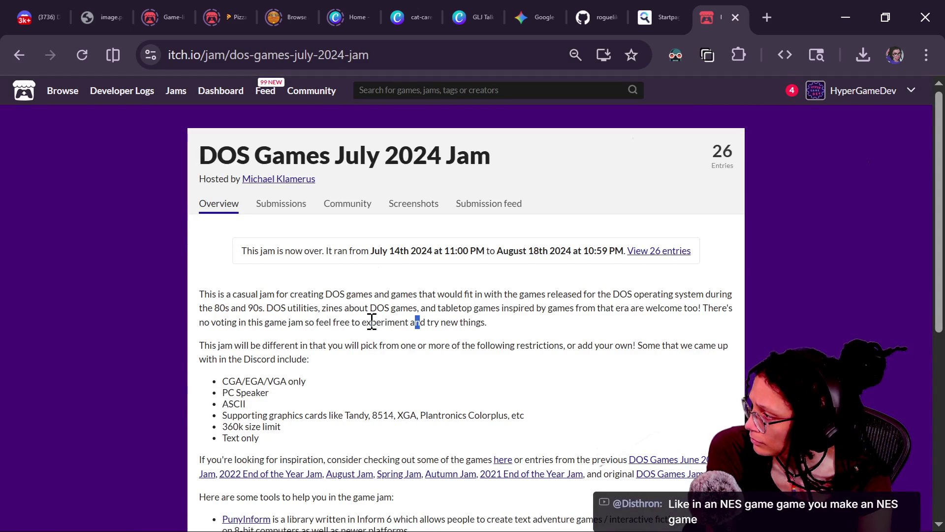
Step: Zoom in and read through the July 2024 jam's description and dates
key(ctrl+plus)
key(ctrl+plus)
key(ctrl+plus)
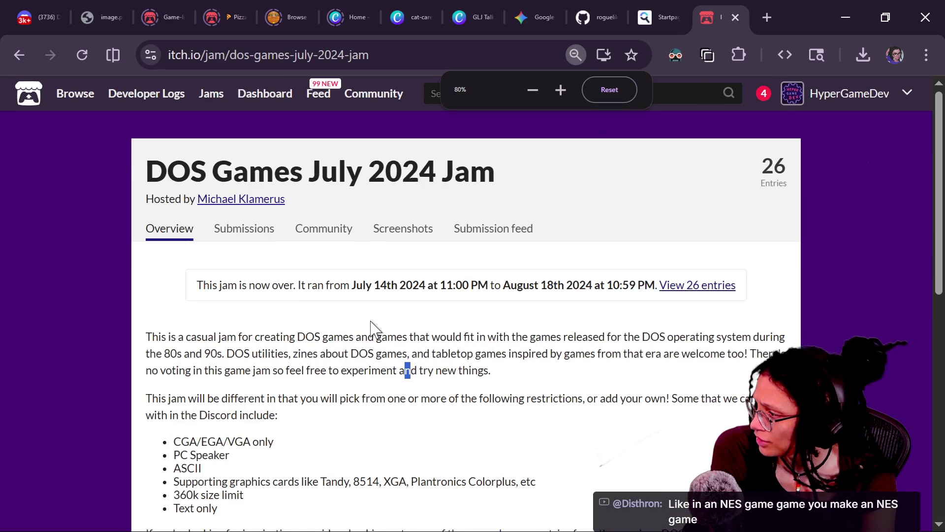
scroll(371, 322, down, 2)
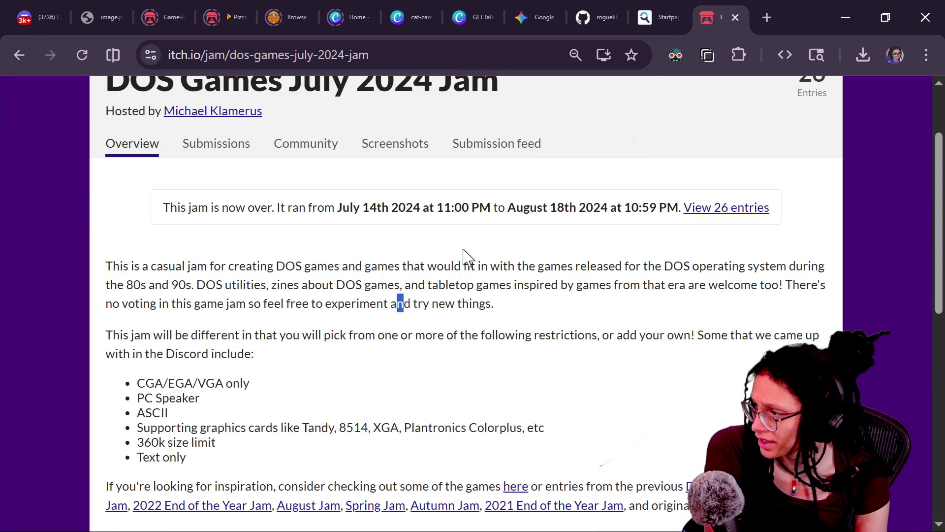
drag(463, 266, 595, 304)
click(378, 381)
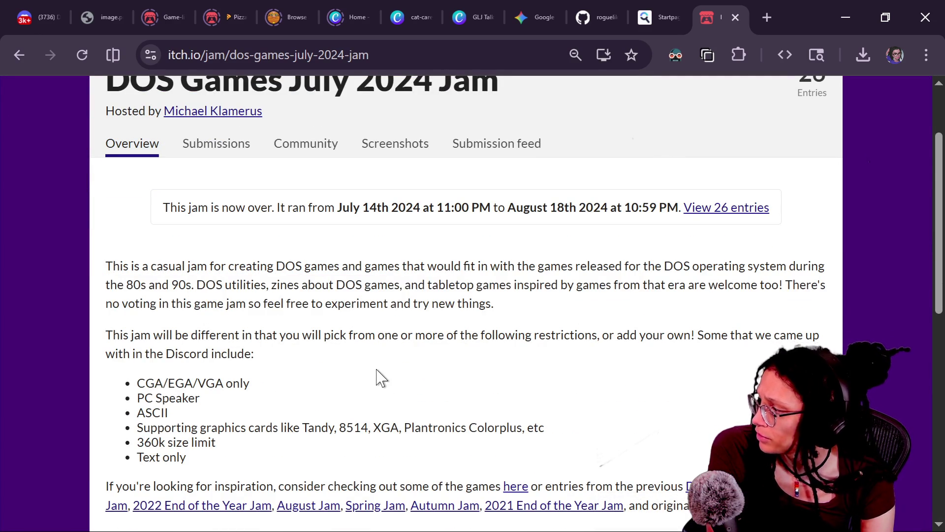
scroll(378, 379, down, 1)
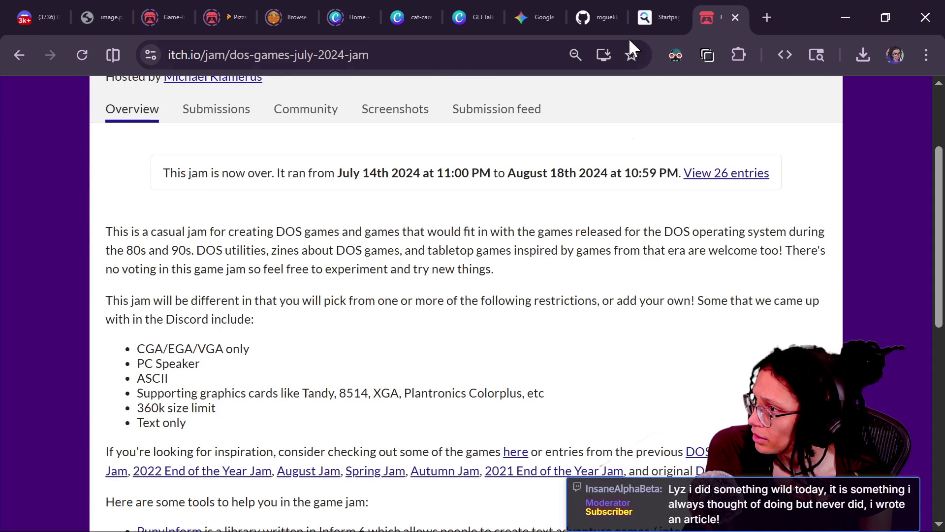
drag(519, 300, 254, 319)
drag(163, 172, 556, 172)
click(676, 55)
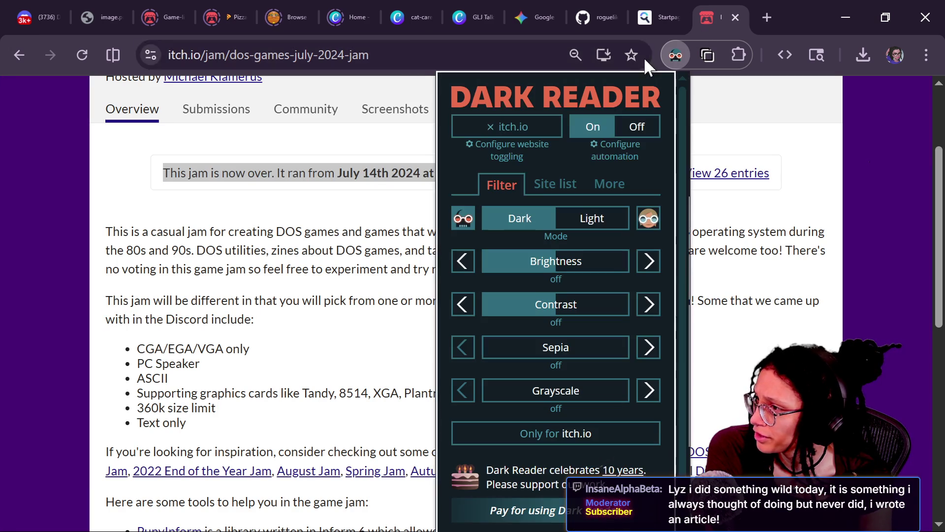
click(507, 129)
click(356, 283)
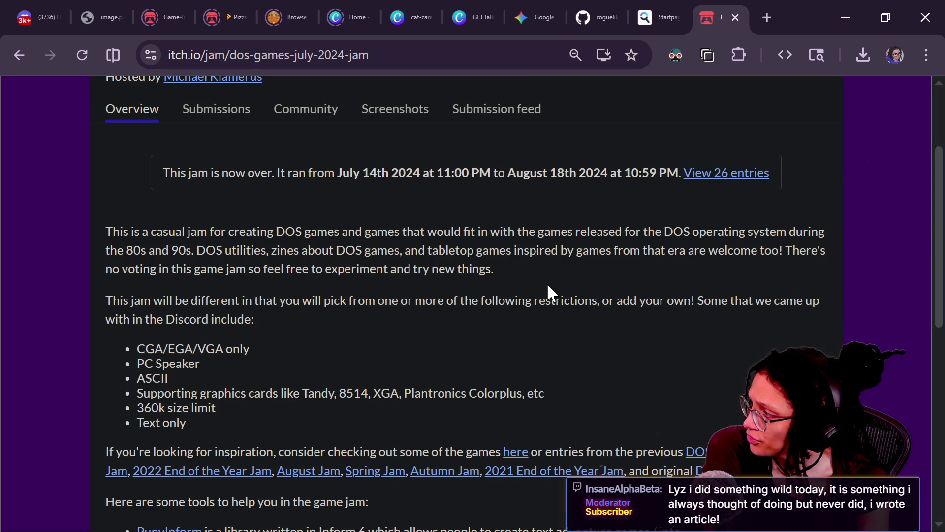
scroll(547, 282, down, 2)
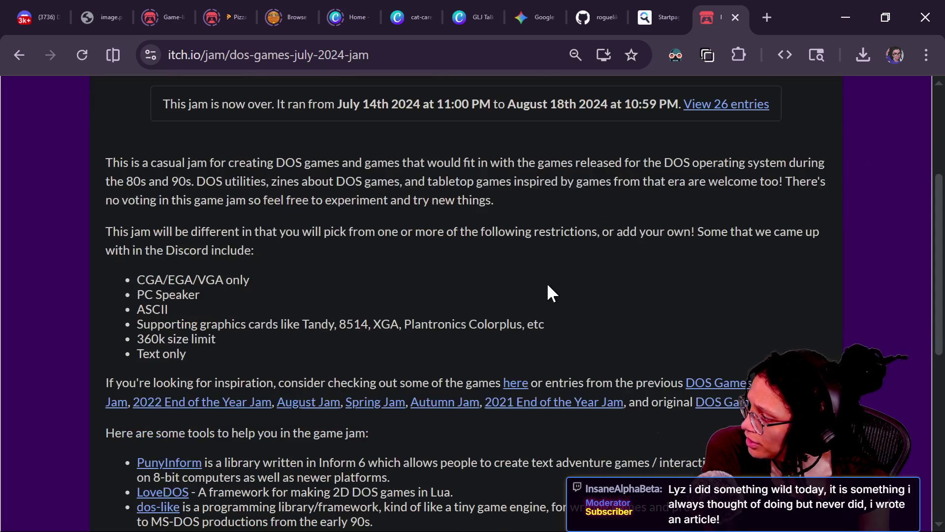
scroll(548, 285, down, 1)
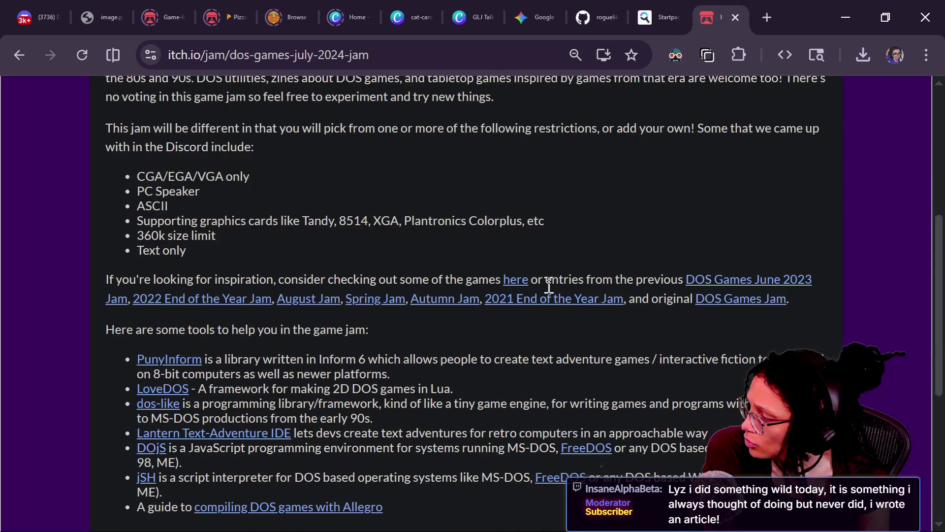
scroll(548, 285, up, 6)
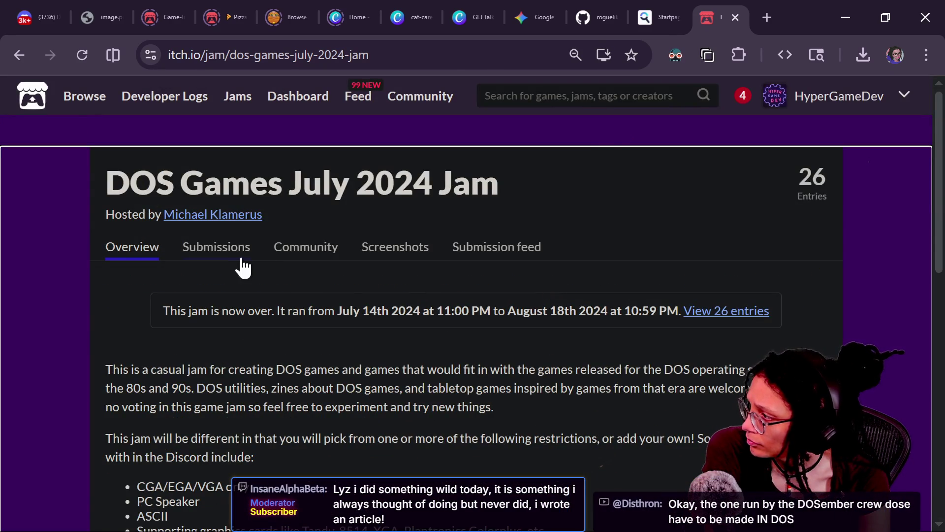
Step: Look over the July 2024 jam's submitted entries, then return to its overview
click(246, 258)
mouse_move(264, 317)
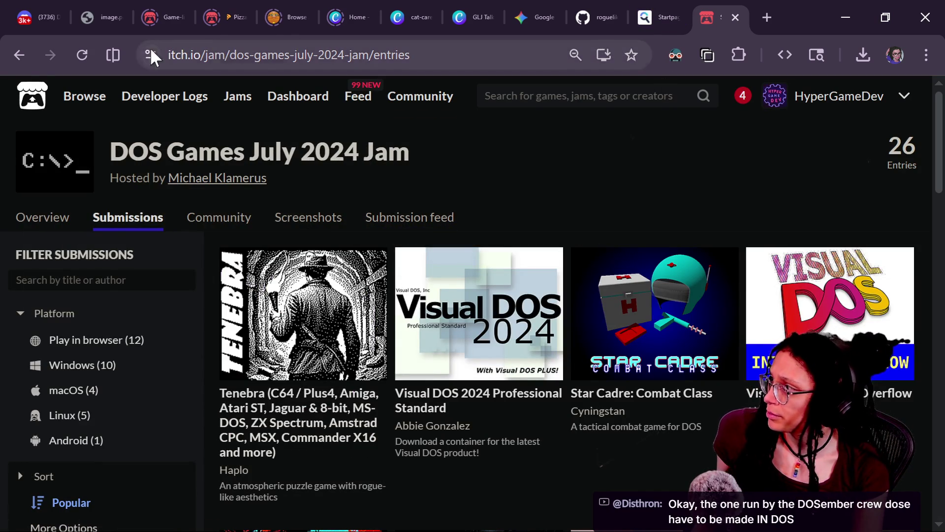
click(19, 54)
Step: Go back to the DOS Games Jam page, then open the DOSember Game Jam search result in a new tab
click(20, 53)
click(20, 55)
click(21, 55)
click(21, 55)
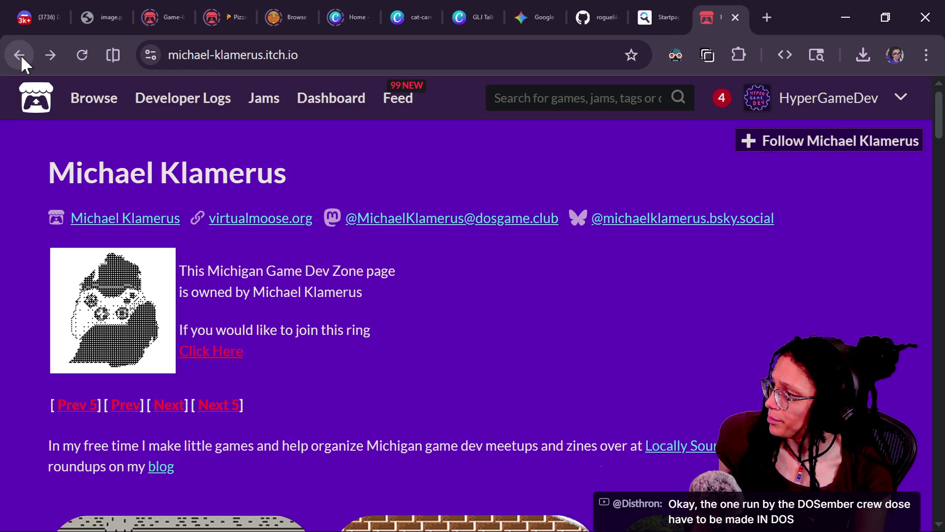
click(21, 55)
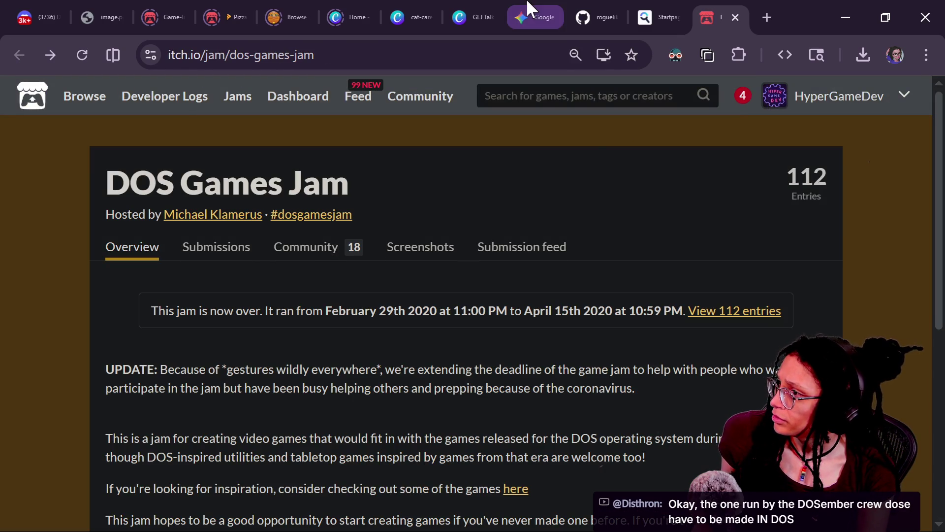
click(659, 11)
click(253, 439)
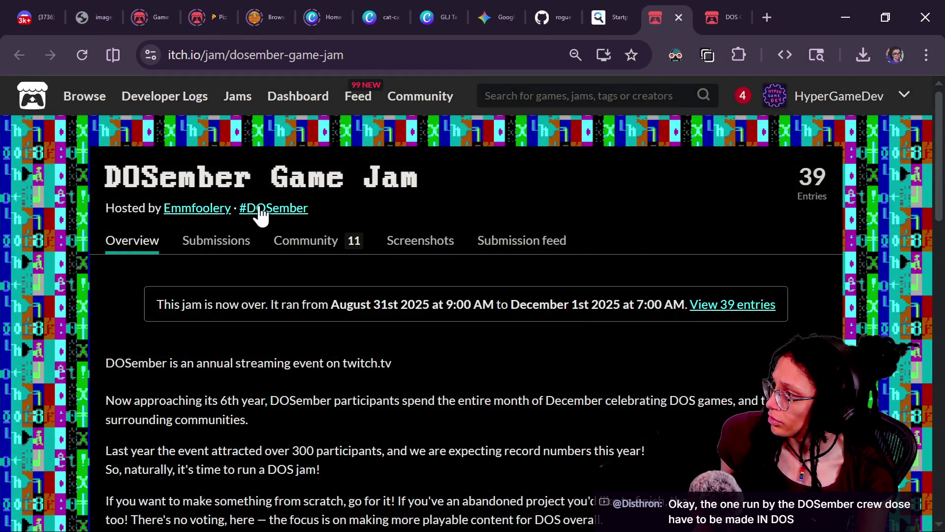
Step: Open the DOSember host's profile and select the host name in its address
drag(333, 212, 272, 213)
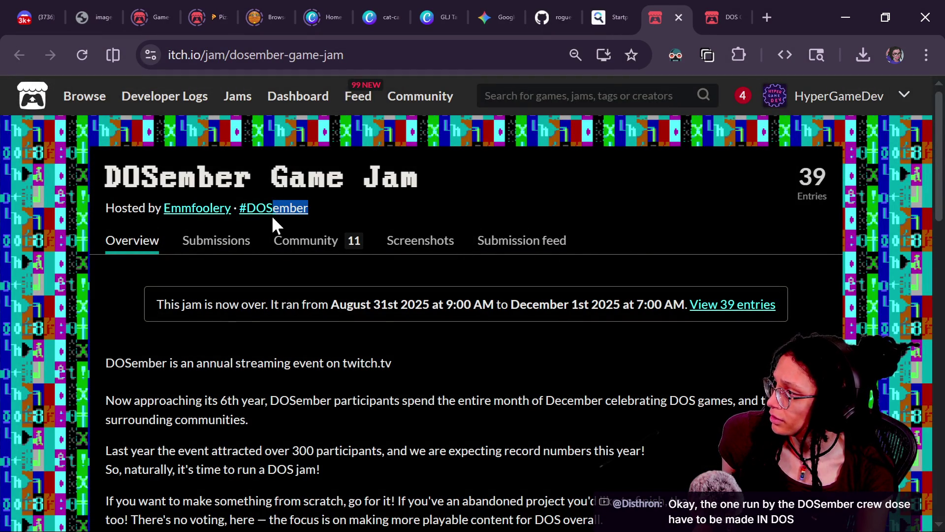
click(199, 209)
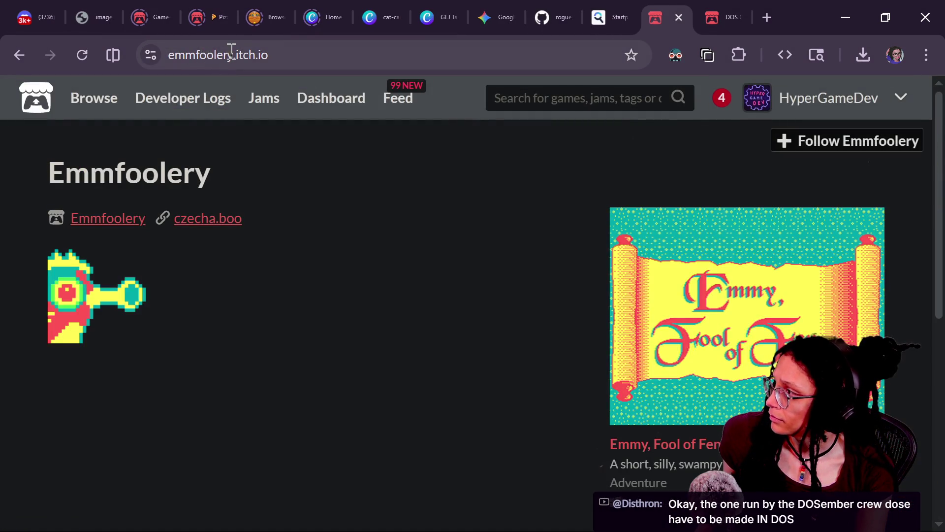
double_click(227, 51)
key(ctrl+c)
Step: In the DOS Games Jam tab, load the hosted-by jams list for the DOSember host
click(732, 15)
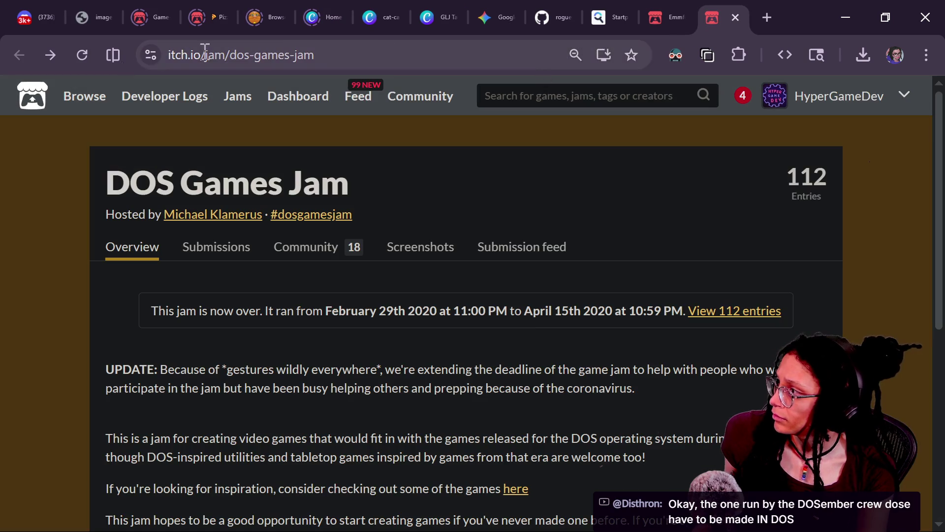
click(49, 55)
click(18, 55)
click(50, 55)
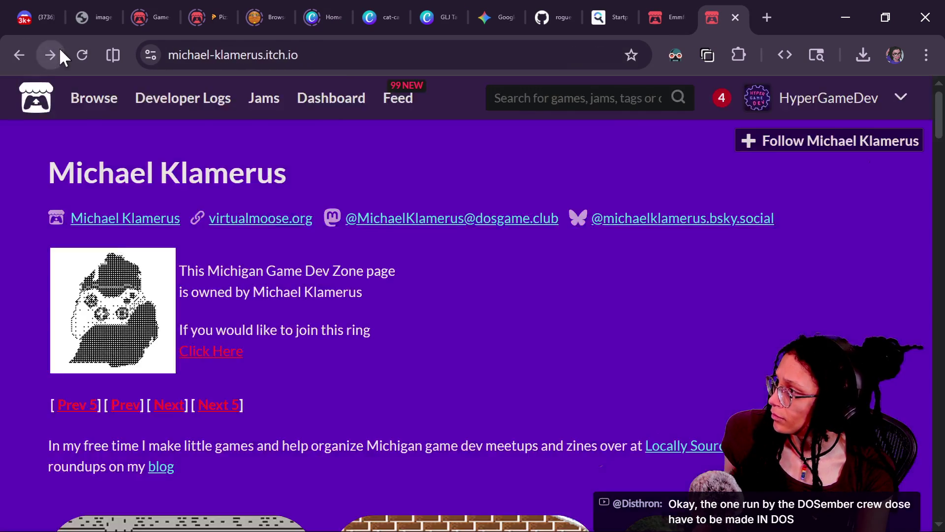
click(61, 50)
double_click(325, 55)
key(ctrl+v)
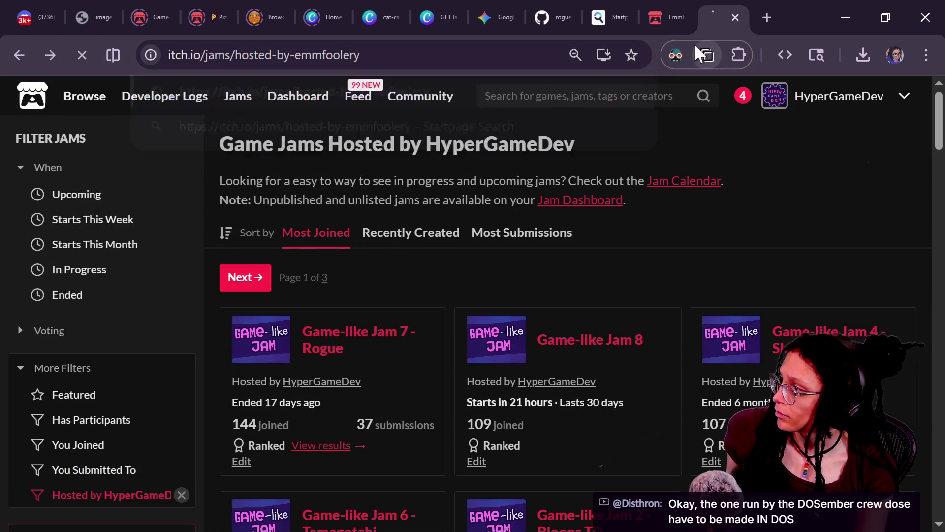
key(Return)
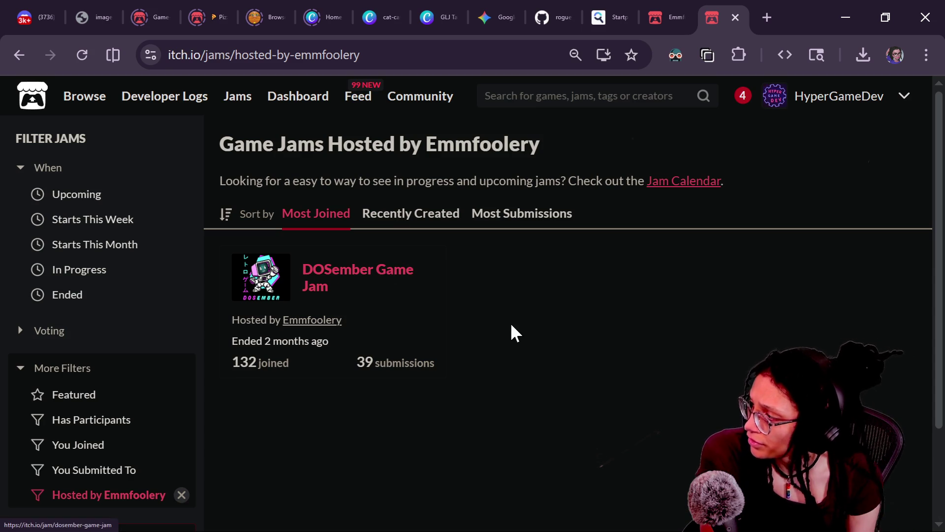
Step: Open the DOSember Game Jam from the host's list and read its overview
click(360, 270)
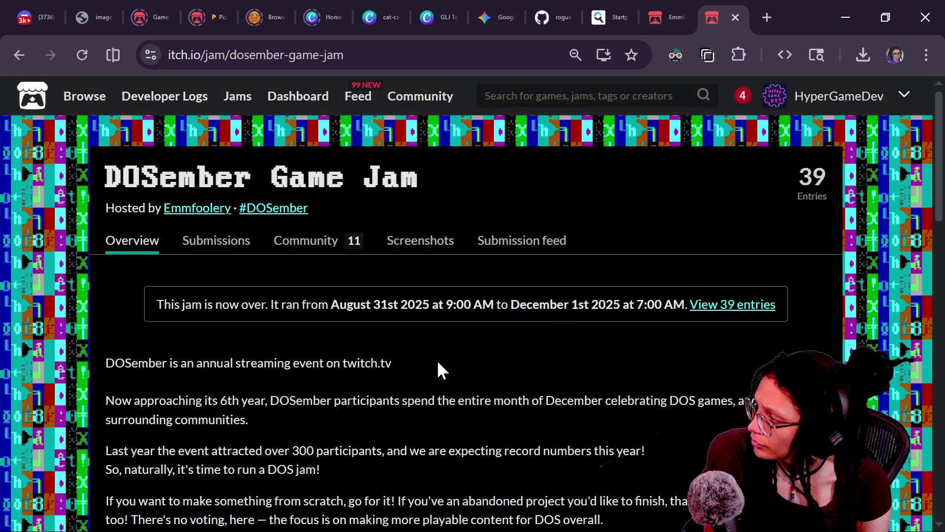
scroll(269, 375, down, 2)
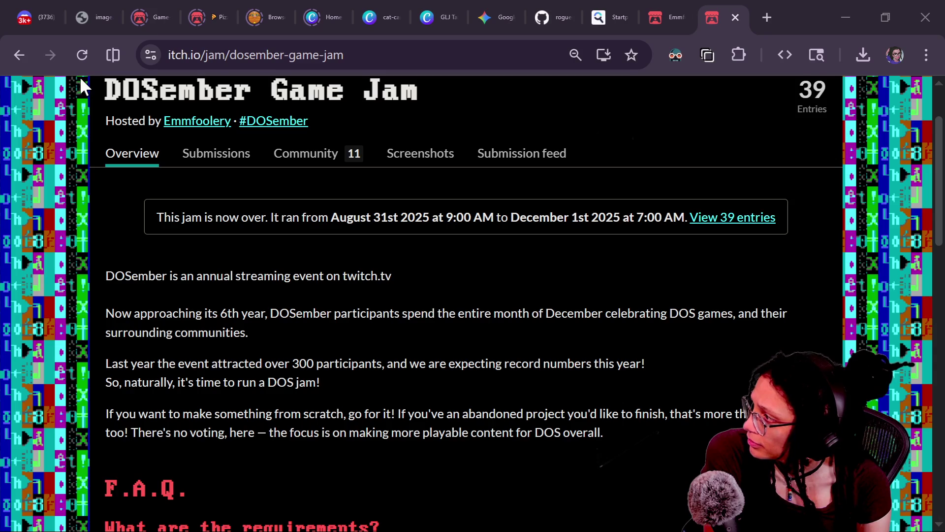
click(20, 58)
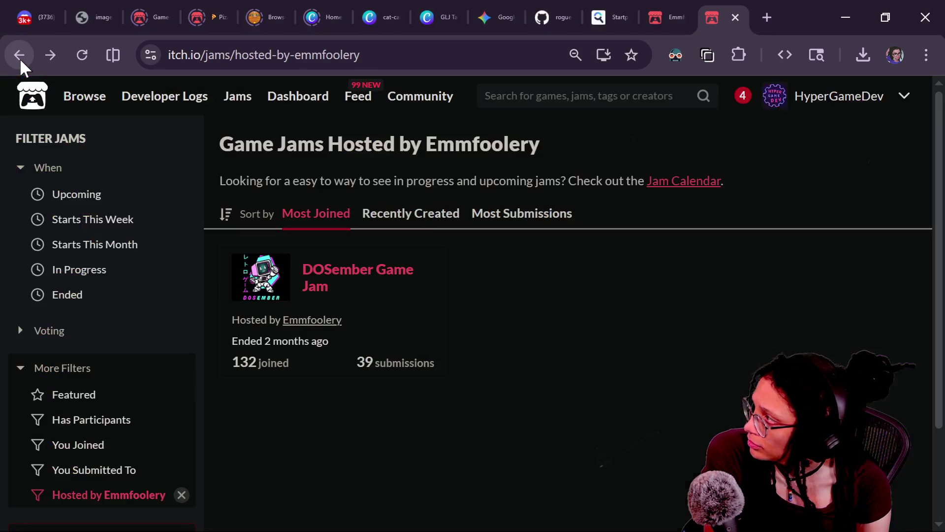
double_click(556, 348)
click(440, 284)
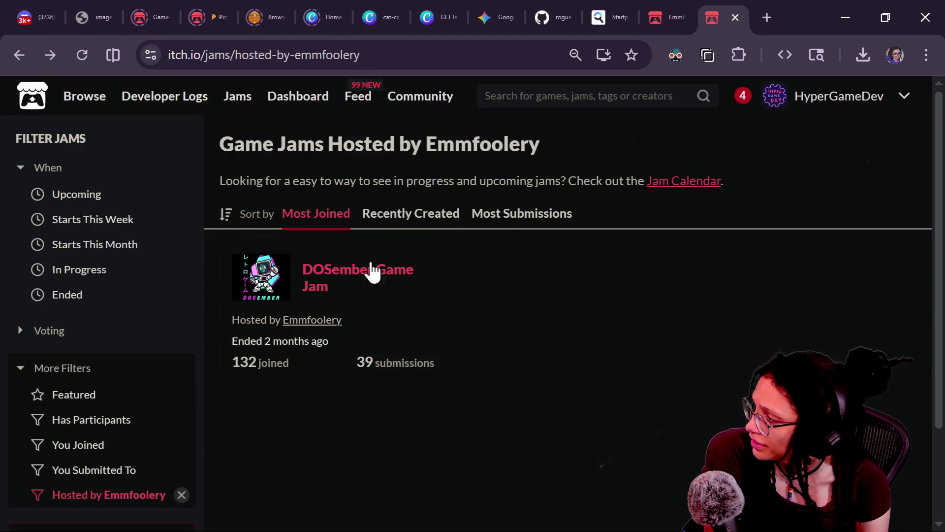
click(49, 56)
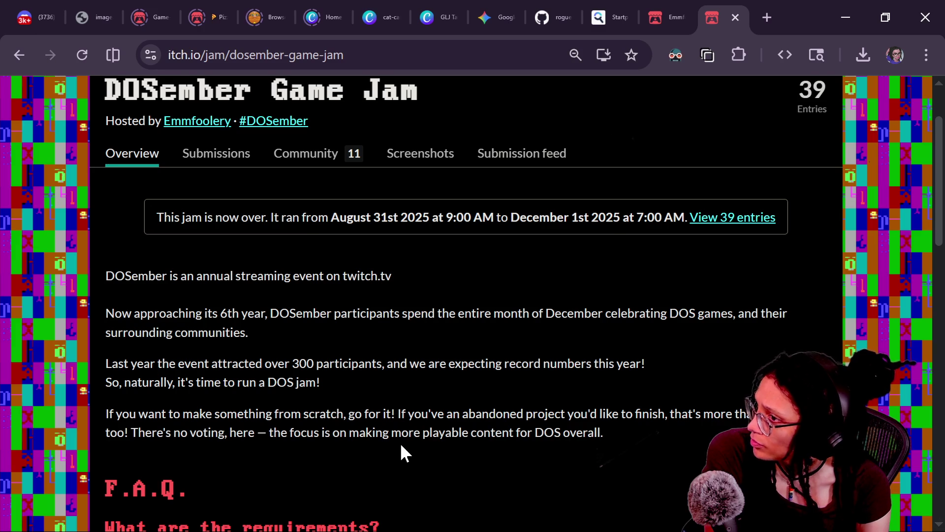
scroll(401, 446, down, 1)
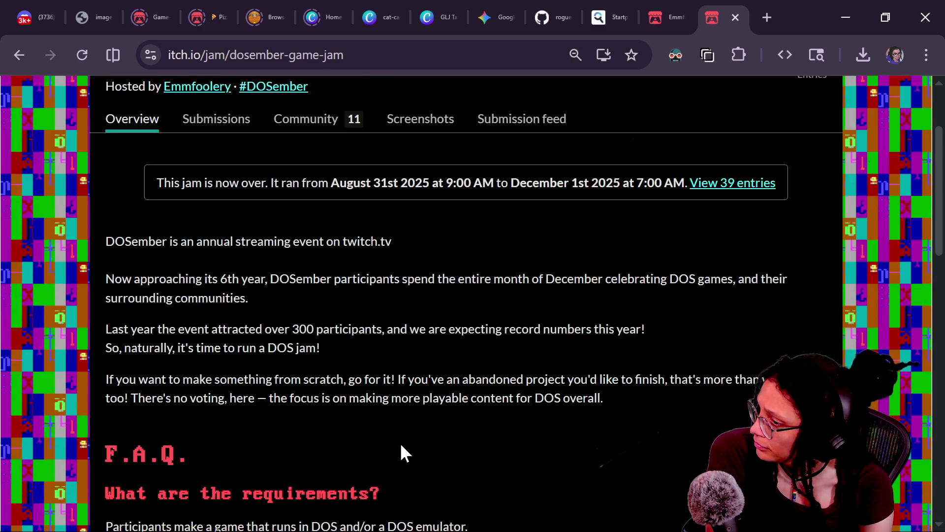
scroll(401, 452, down, 1)
scroll(409, 434, down, 7)
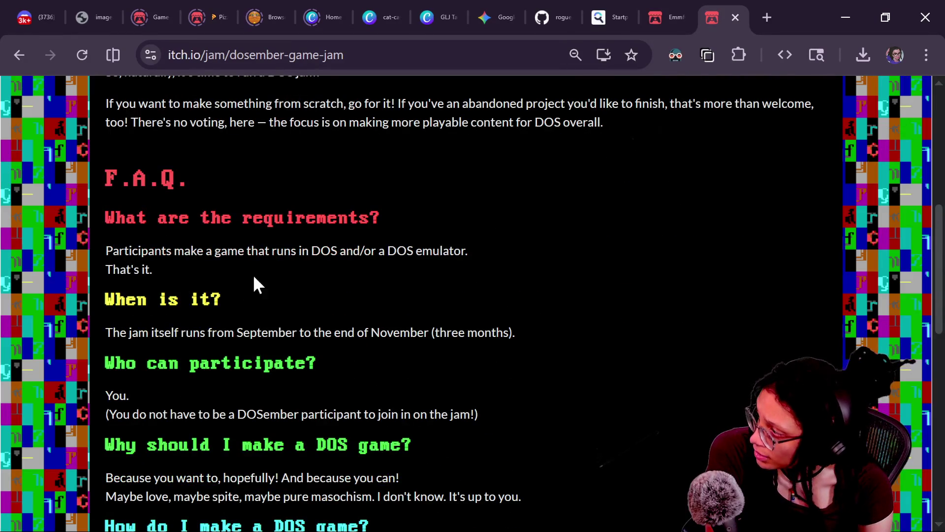
triple_click(202, 300)
scroll(453, 284, down, 1)
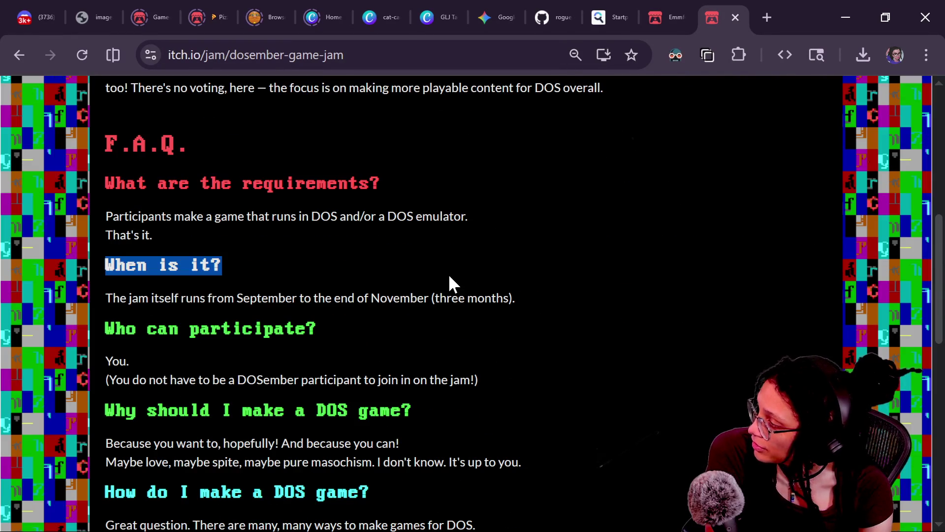
click(609, 365)
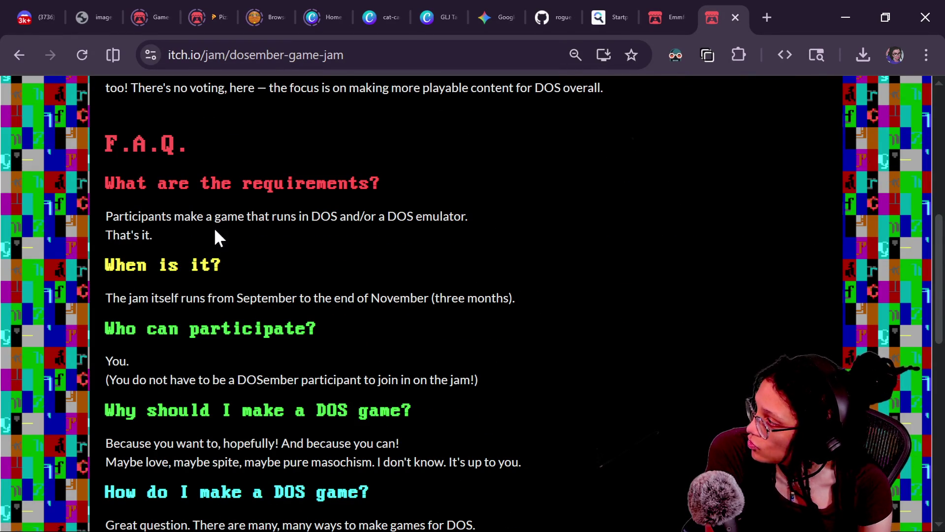
drag(81, 192, 233, 240)
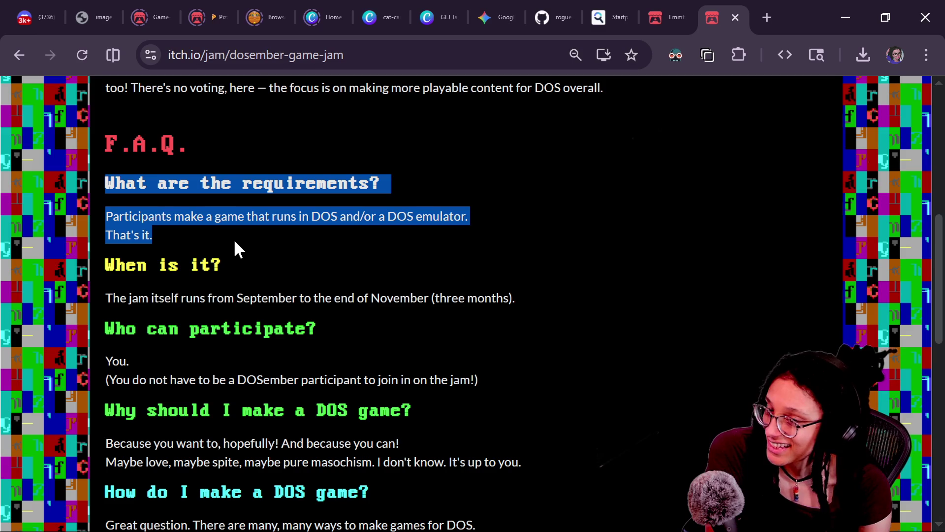
click(482, 270)
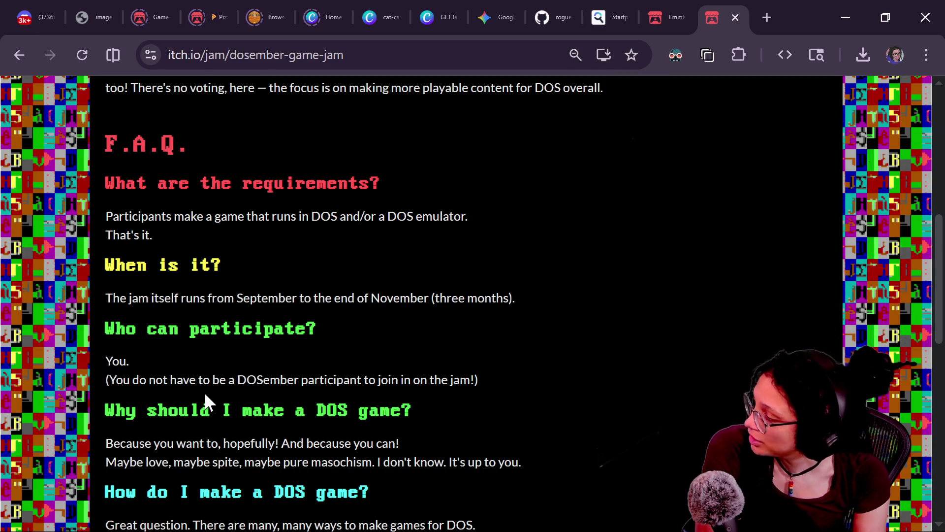
scroll(205, 392, down, 2)
drag(121, 356, 319, 362)
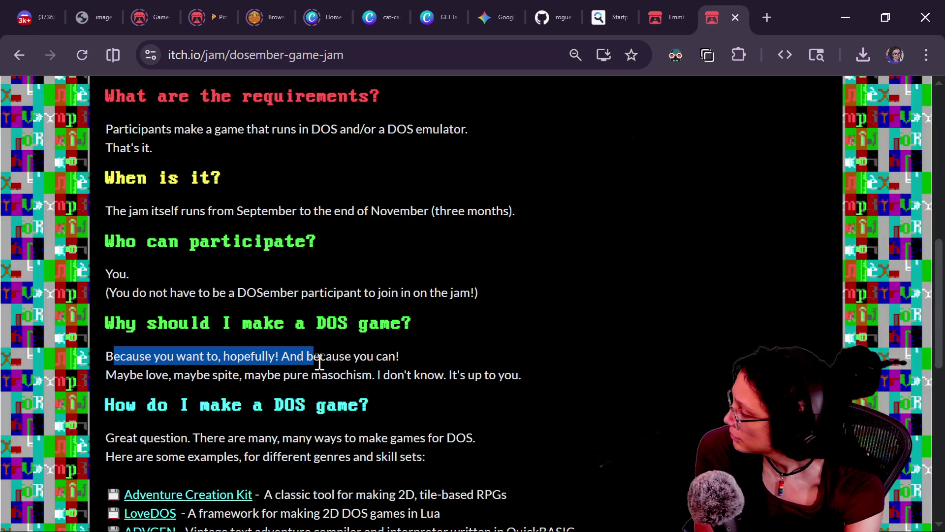
click(456, 380)
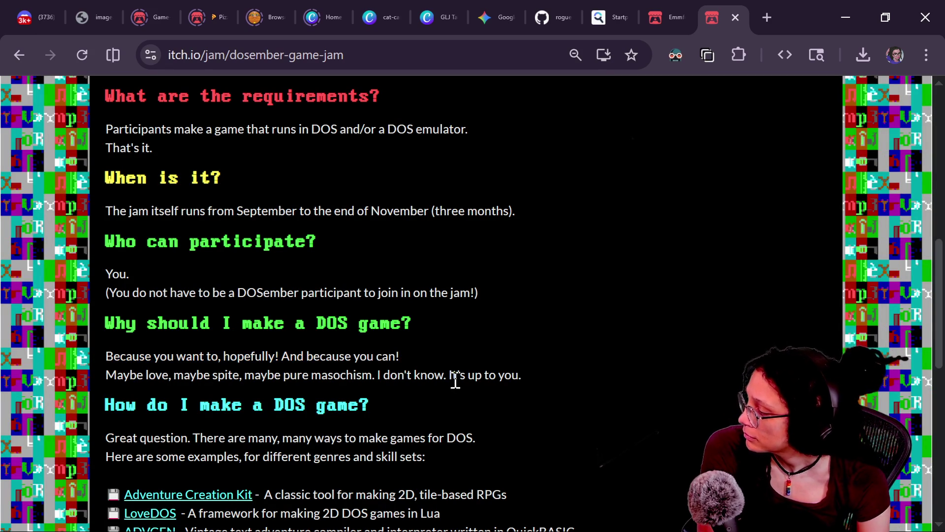
scroll(456, 379, down, 3)
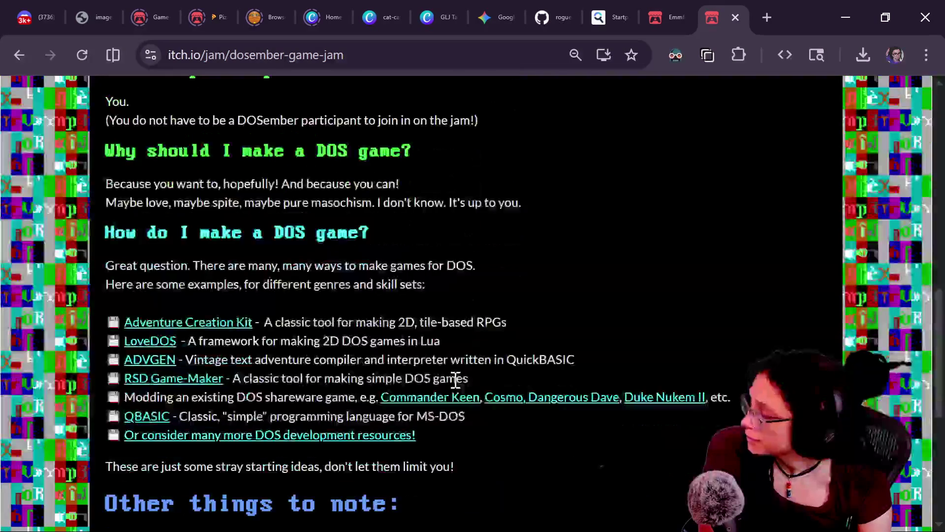
scroll(456, 379, down, 1)
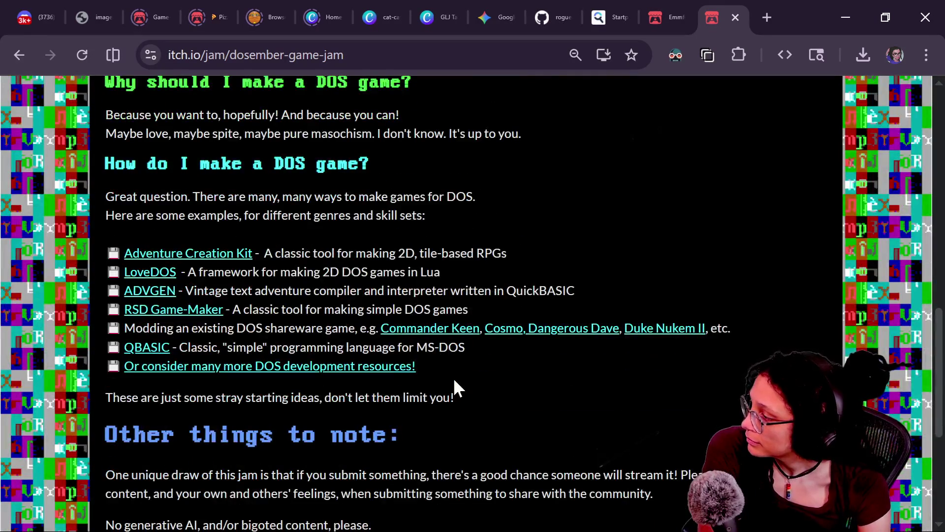
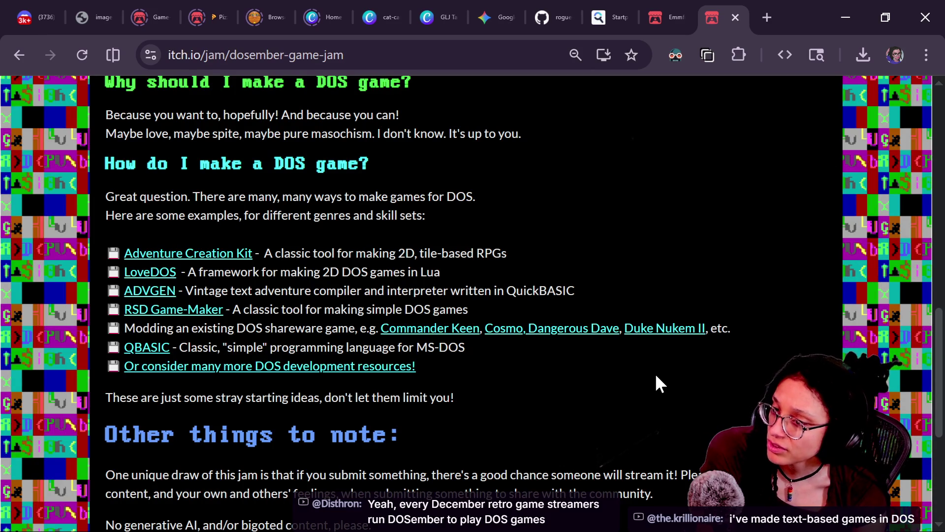
Step: Show the list of all games submitted to the DOSember Game Jam
scroll(656, 377, down, 4)
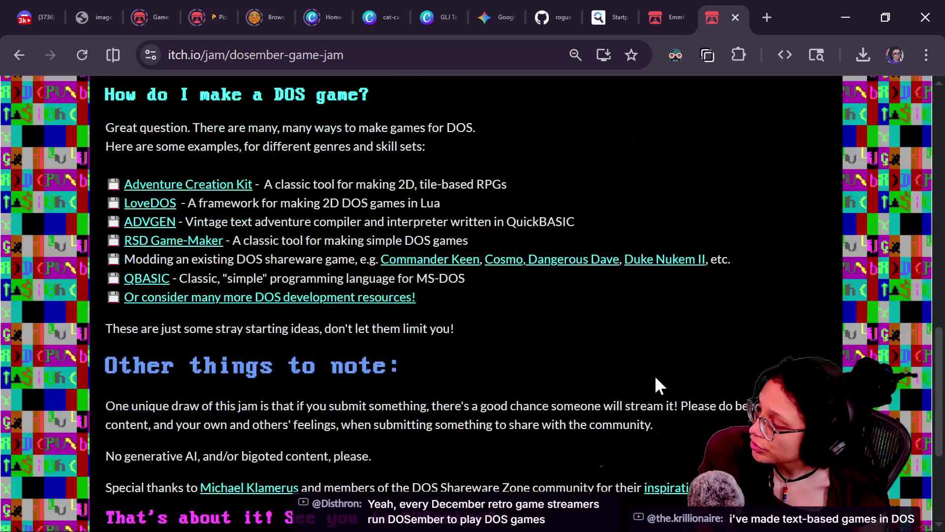
scroll(655, 376, up, 3)
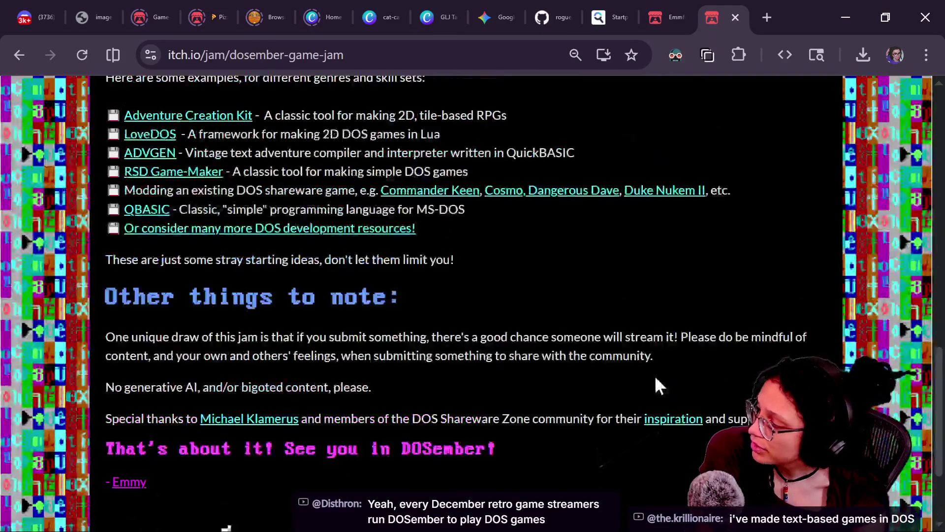
scroll(654, 375, down, 2)
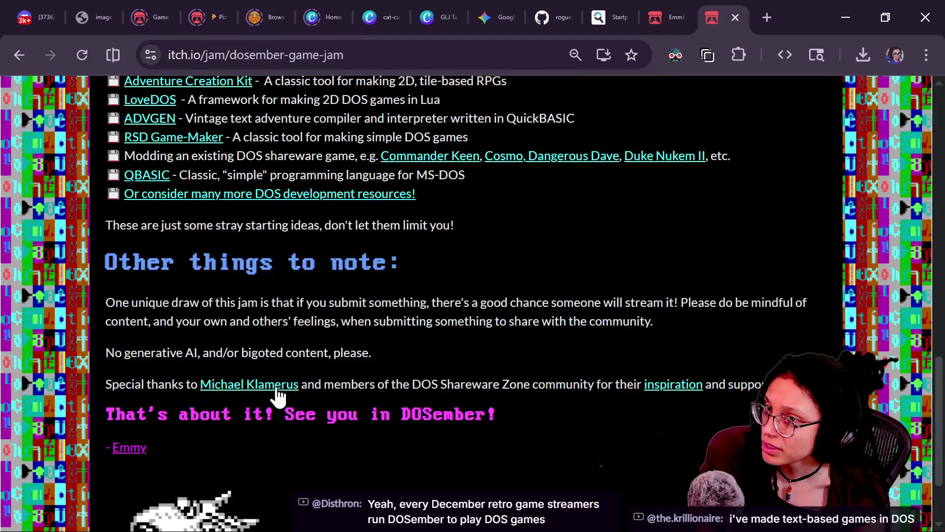
scroll(414, 437, down, 2)
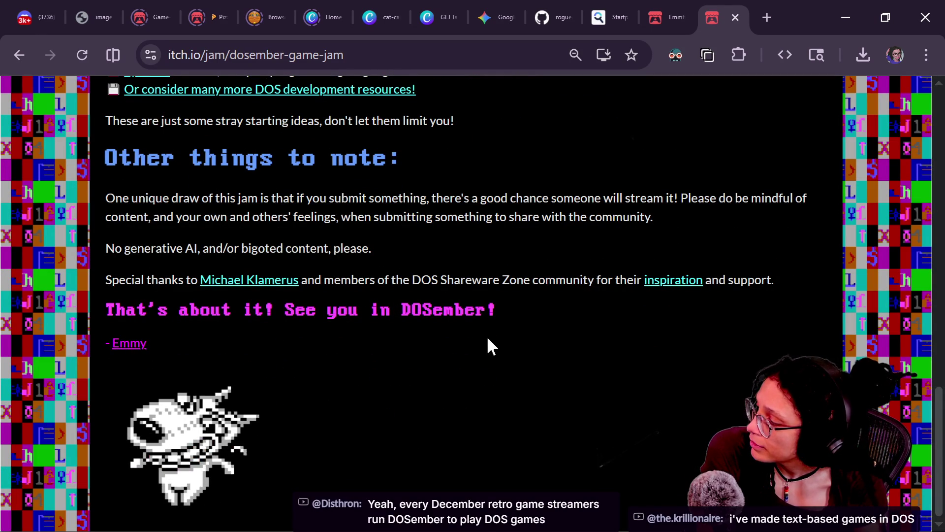
scroll(488, 338, up, 8)
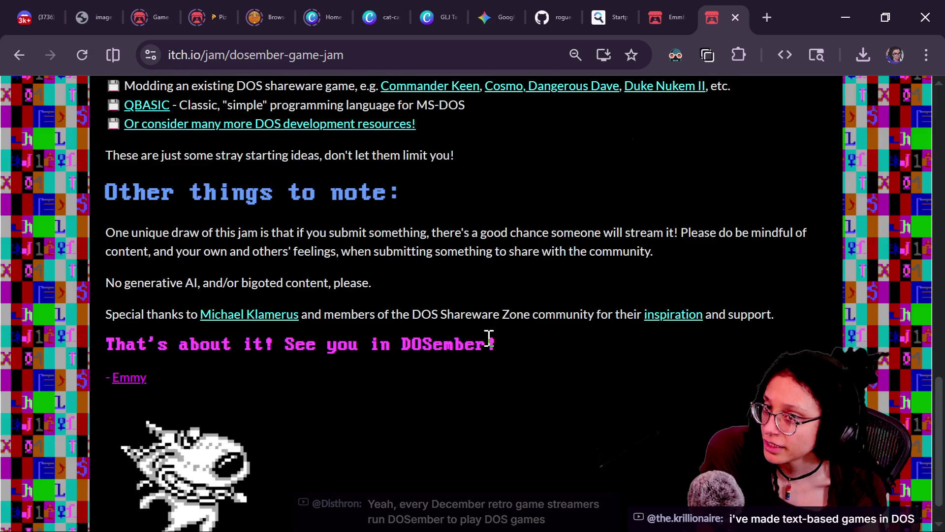
scroll(487, 339, up, 7)
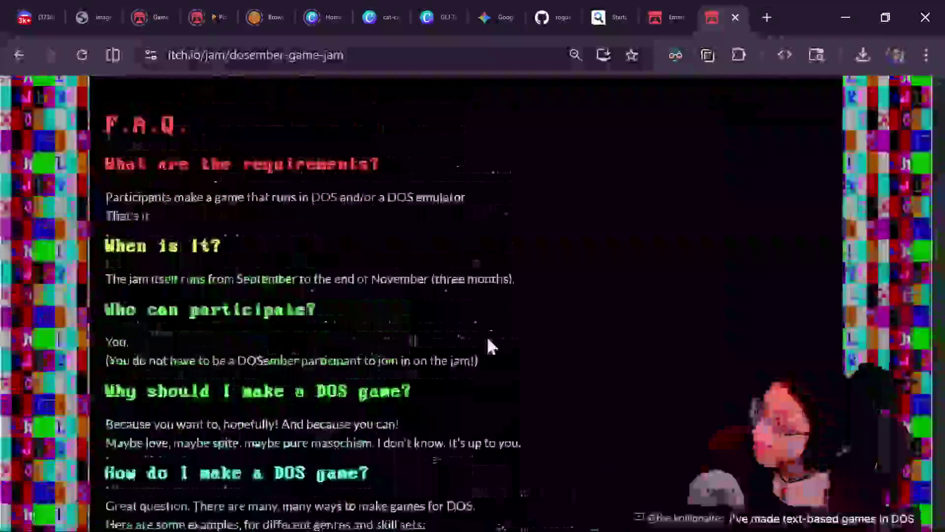
scroll(487, 339, up, 3)
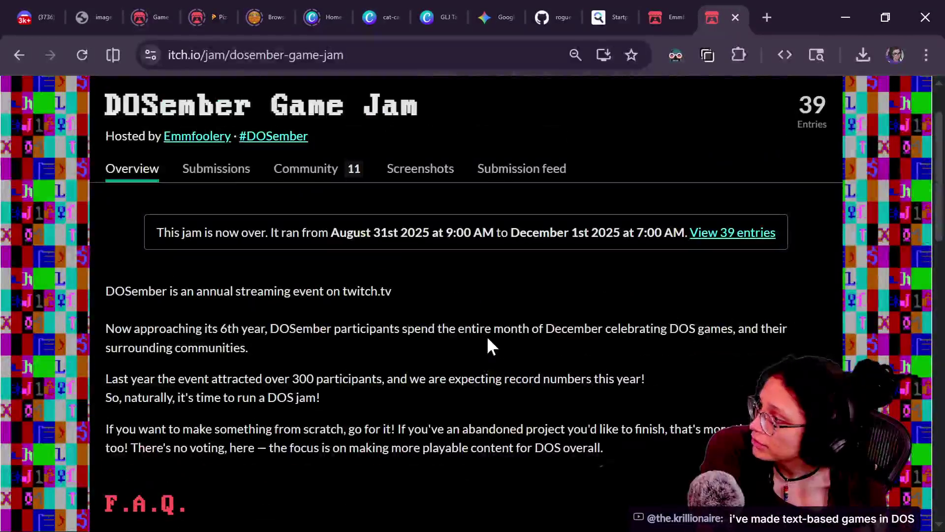
click(218, 170)
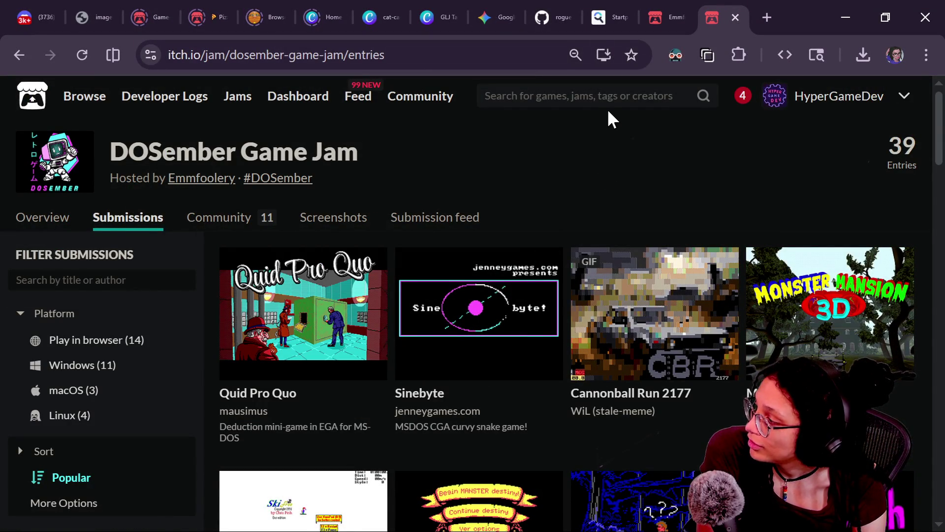
Step: Scroll the entries grid and open the Skifree - DOS Edition submission
scroll(625, 129, down, 2)
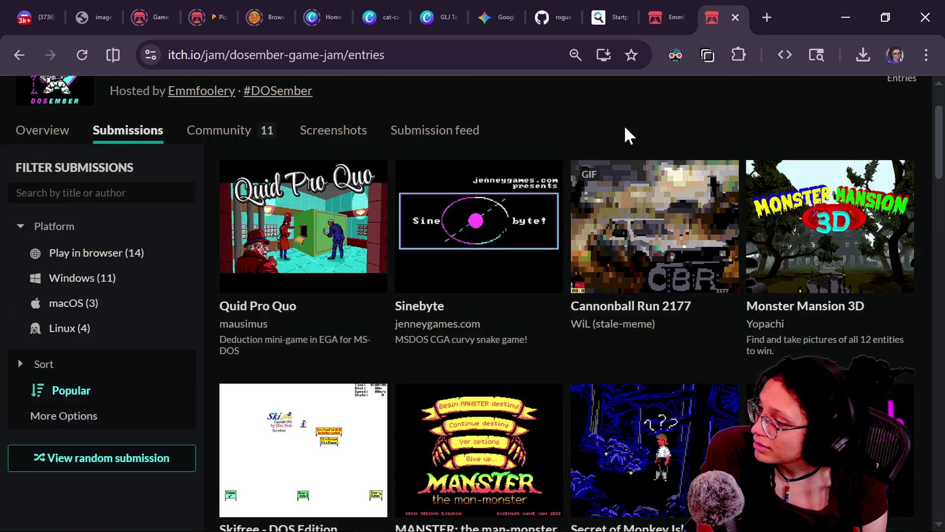
scroll(624, 129, down, 3)
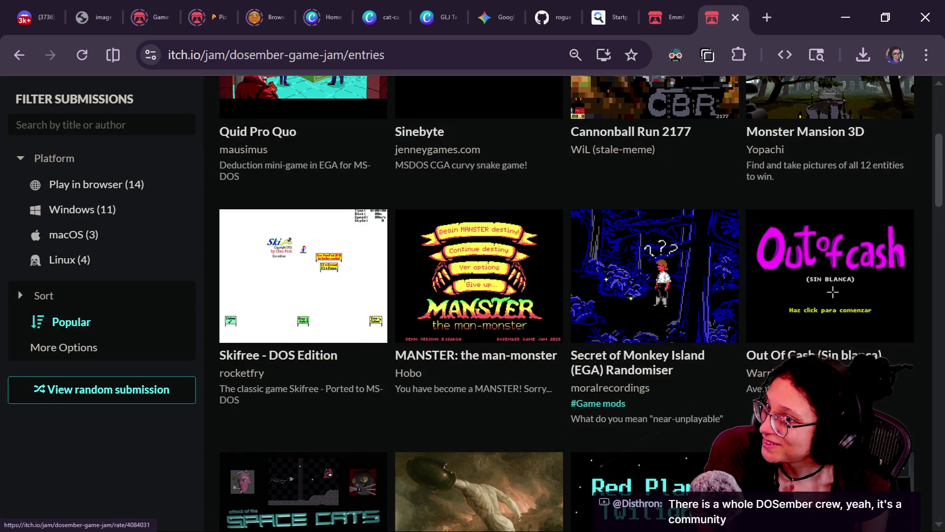
scroll(734, 423, down, 2)
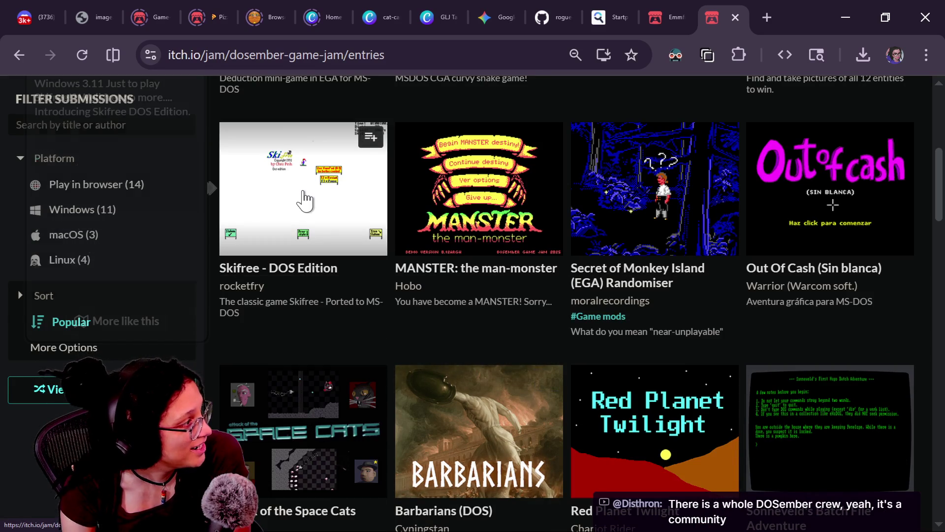
mouse_move(308, 202)
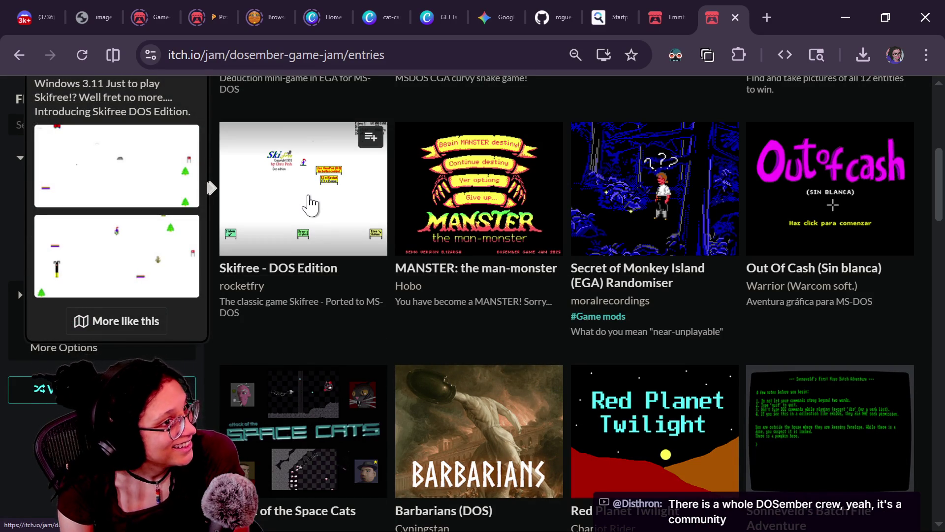
click(308, 197)
scroll(357, 274, down, 3)
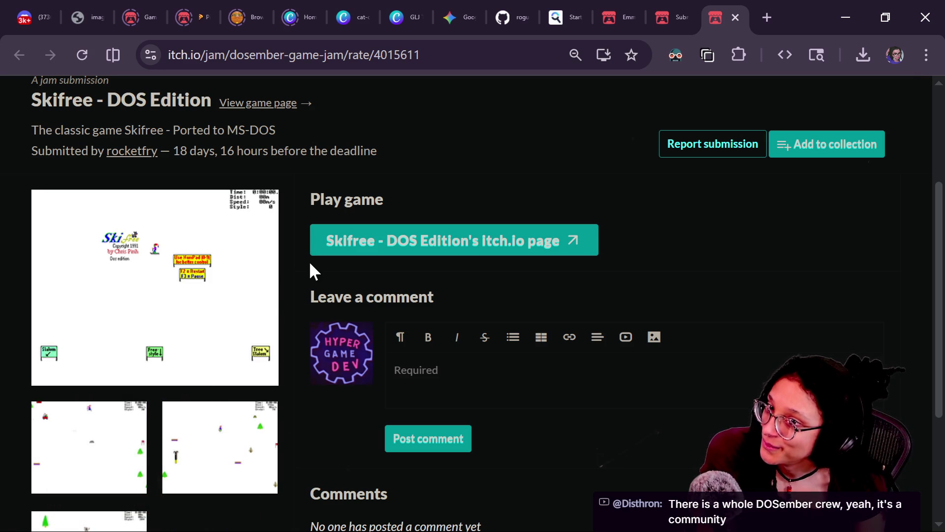
Step: Go to the Skifree - DOS Edition game page at rocketfry.itch.io
scroll(306, 310, down, 3)
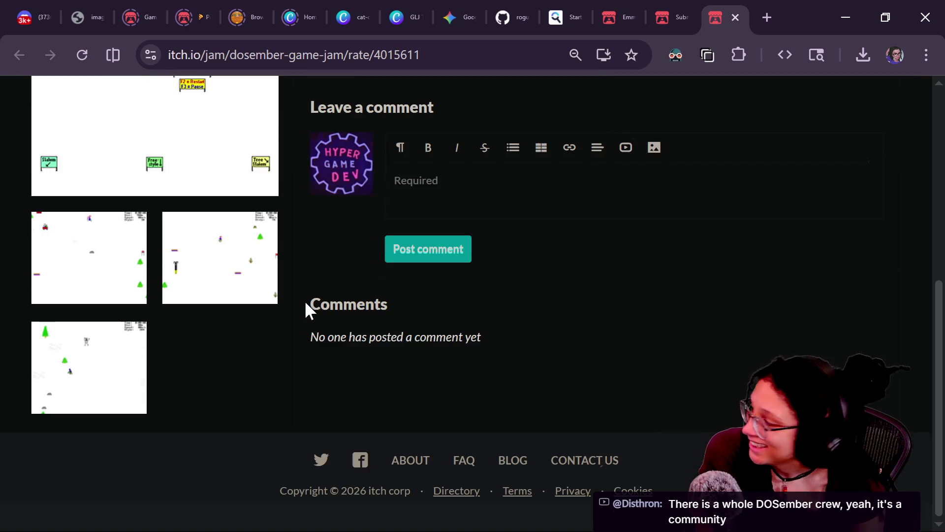
scroll(323, 160, up, 7)
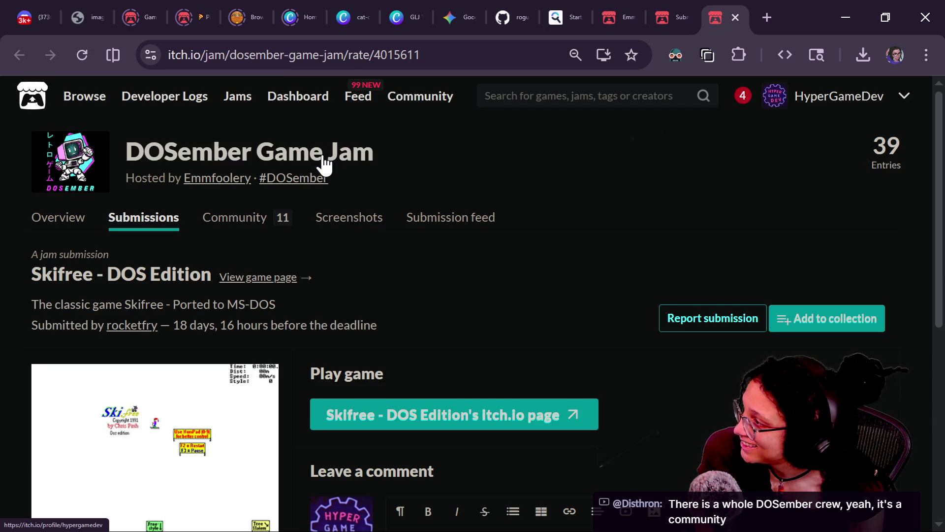
click(256, 451)
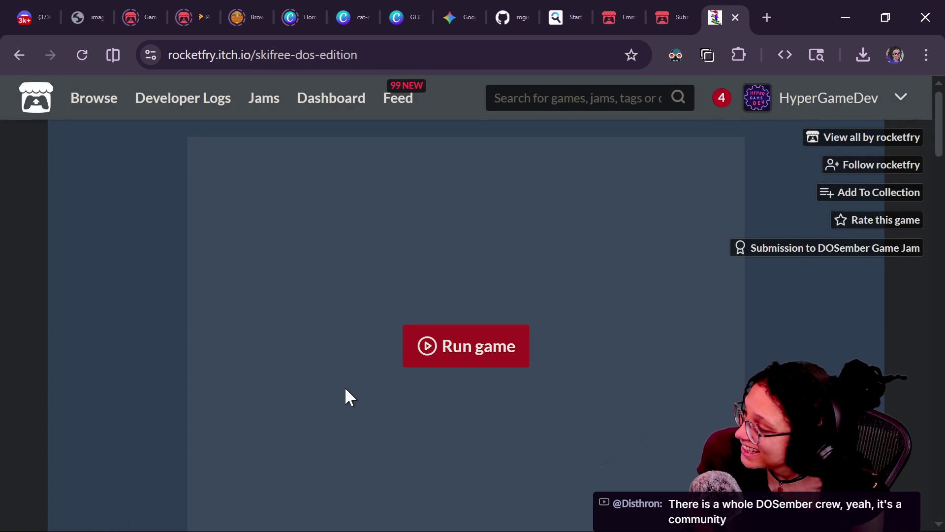
Step: Scroll through the Skifree game page to its embedded game and screenshots
scroll(347, 394, down, 5)
scroll(565, 359, down, 5)
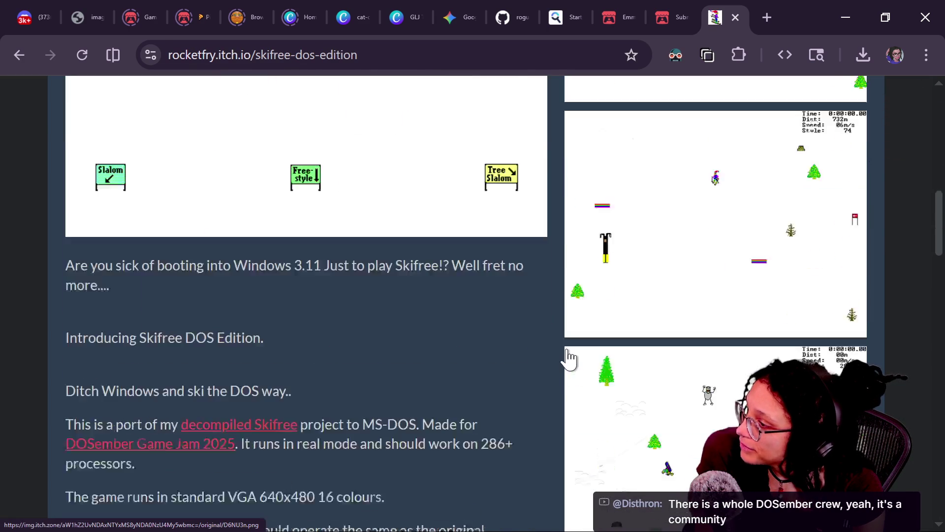
scroll(566, 359, up, 15)
scroll(561, 350, down, 15)
scroll(562, 350, up, 5)
scroll(565, 351, up, 5)
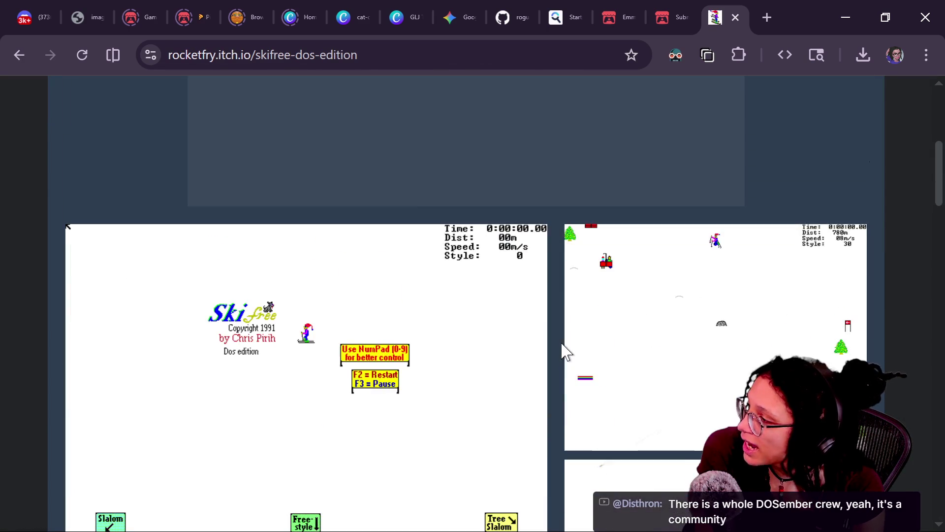
click(935, 215)
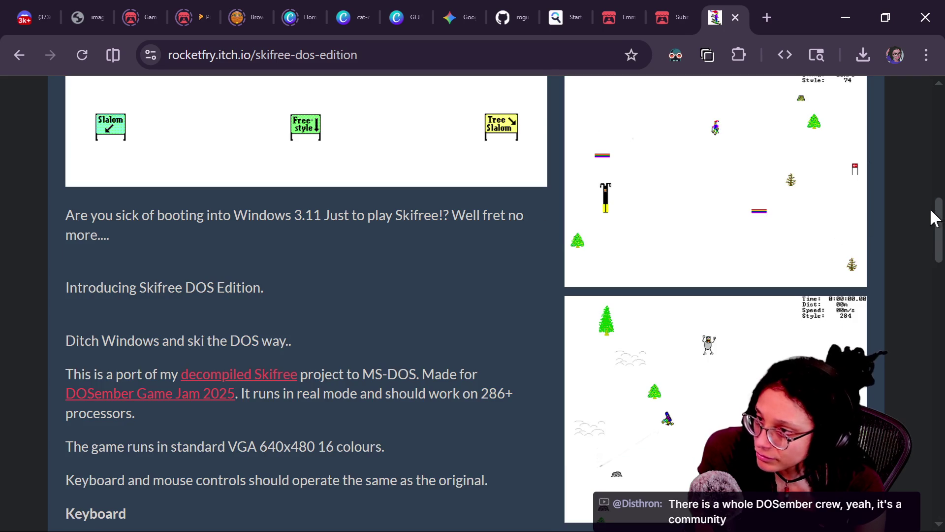
mouse_move(936, 215)
mouse_down()
mouse_move(940, 165)
mouse_move(941, 175)
mouse_up()
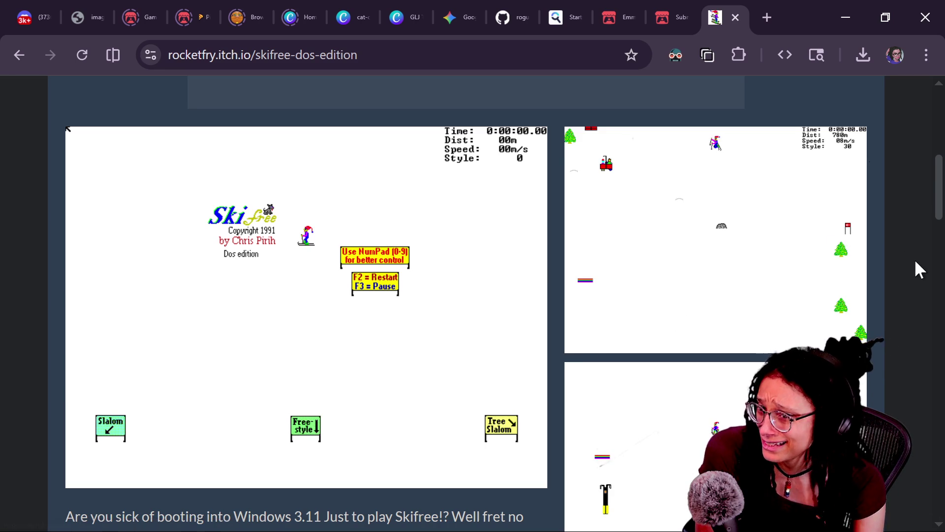
scroll(915, 279, down, 3)
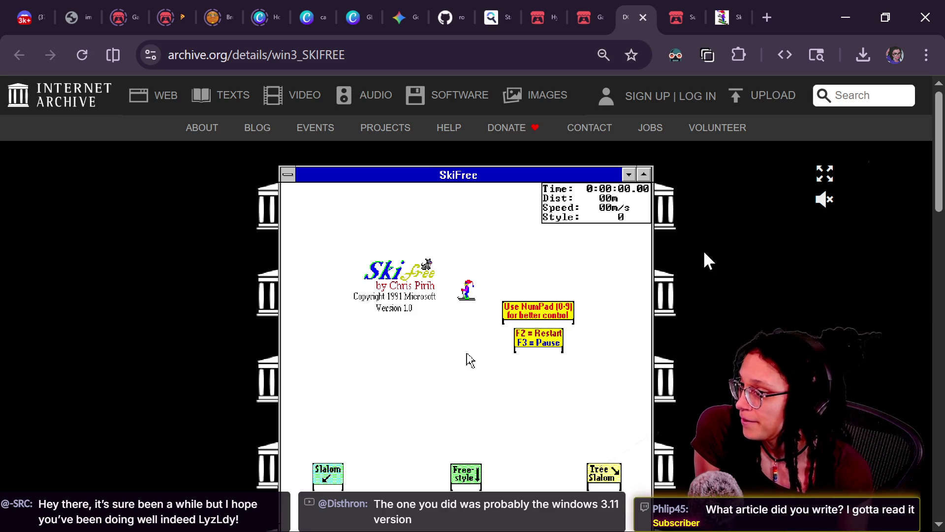
Step: Quit the emulated Windows SkiFree to the DOS prompt and reload the page
click(480, 180)
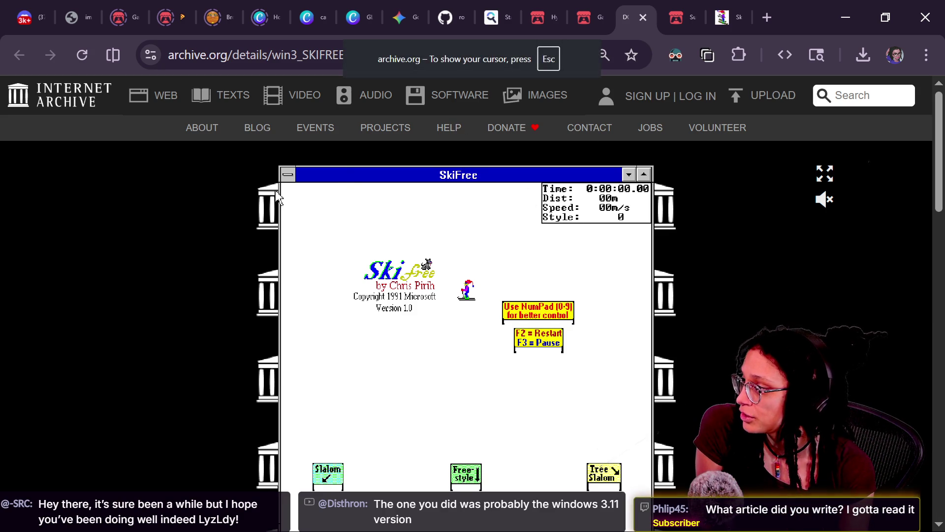
click(289, 176)
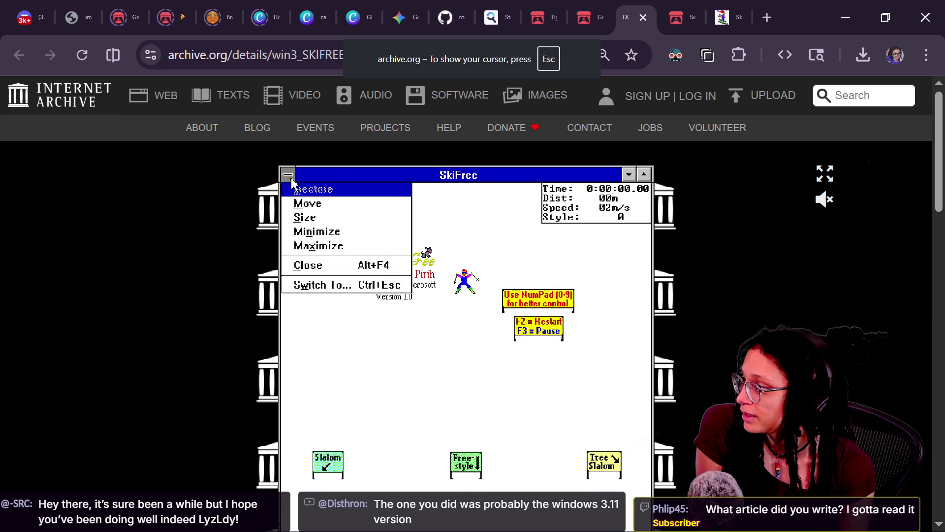
click(315, 266)
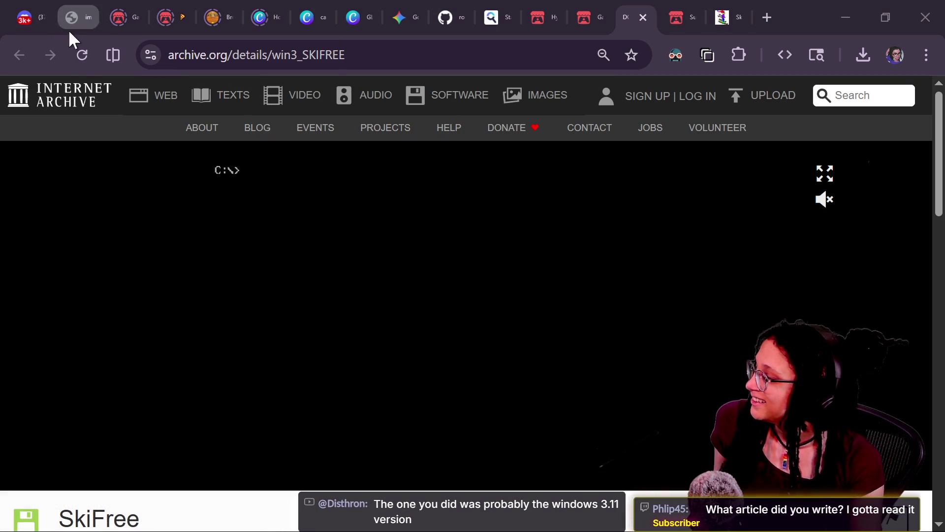
click(81, 55)
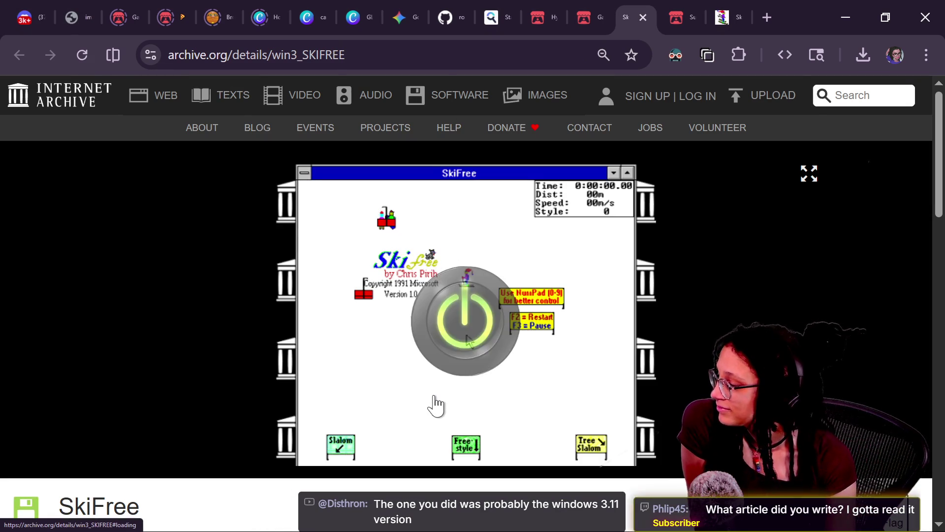
Step: Scroll the archive.org page to the top and return to the SkiFree DOS Edition tab
scroll(433, 401, down, 5)
scroll(481, 395, up, 3)
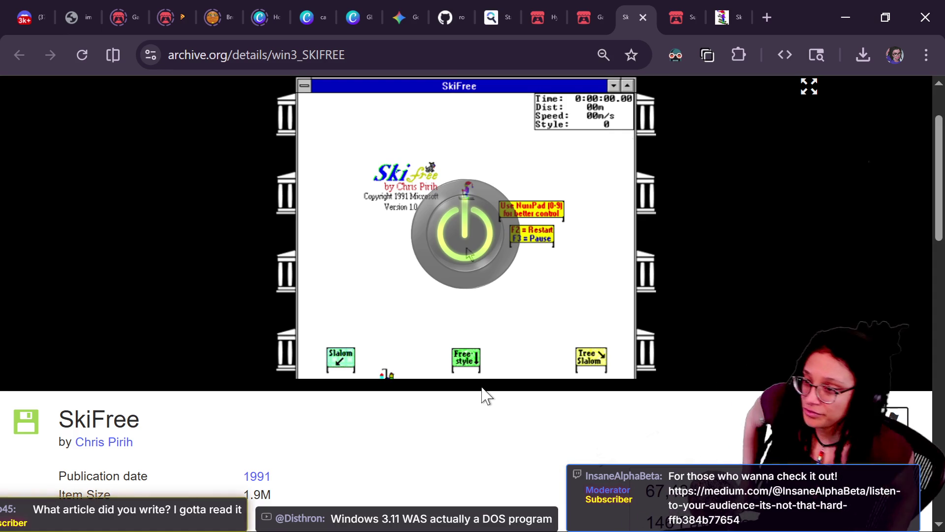
scroll(483, 394, up, 2)
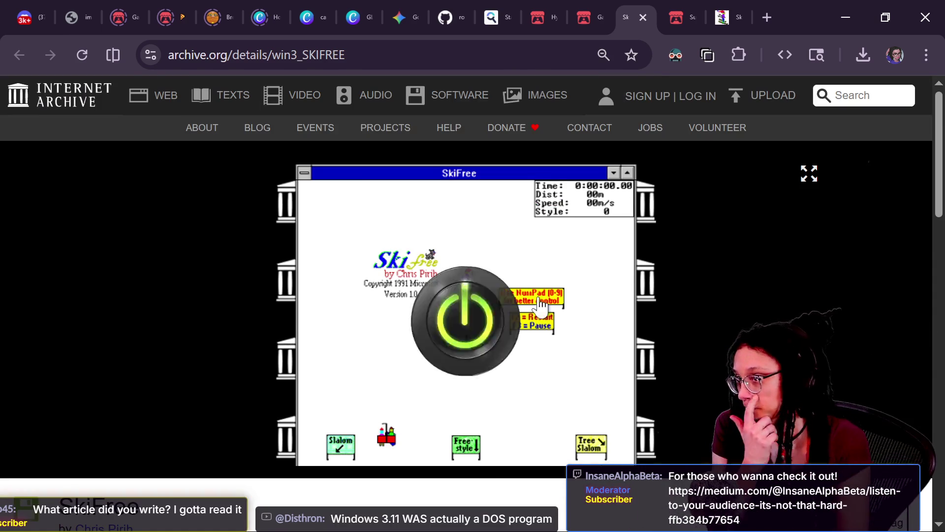
click(729, 17)
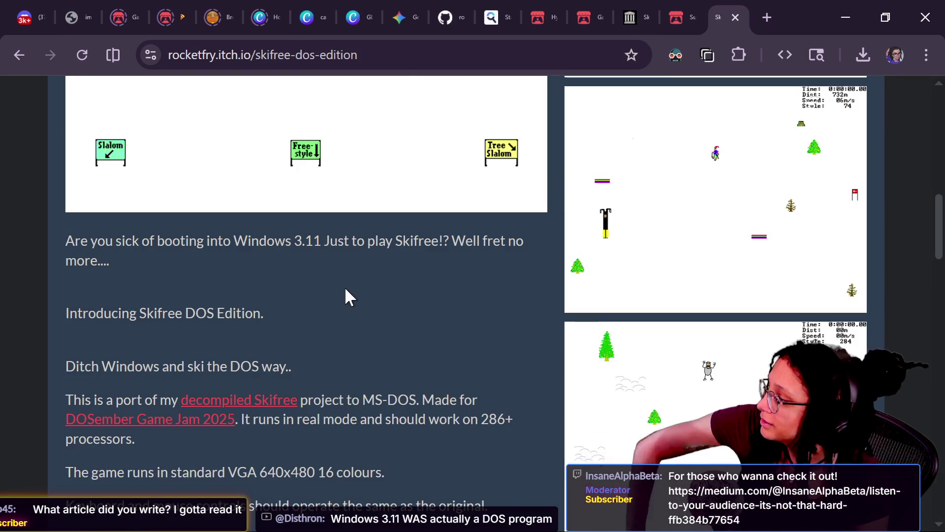
Step: Switch to the DOSember Game Jam entries tab and browse submissions like Ventura Heat and Botdown
scroll(345, 295, up, 7)
scroll(350, 297, down, 2)
scroll(350, 297, up, 3)
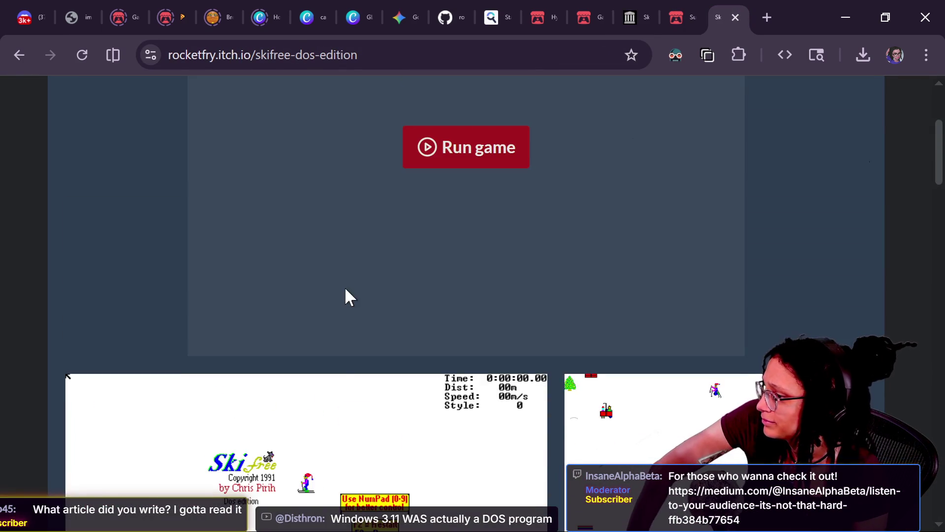
scroll(350, 297, down, 9)
scroll(346, 291, up, 10)
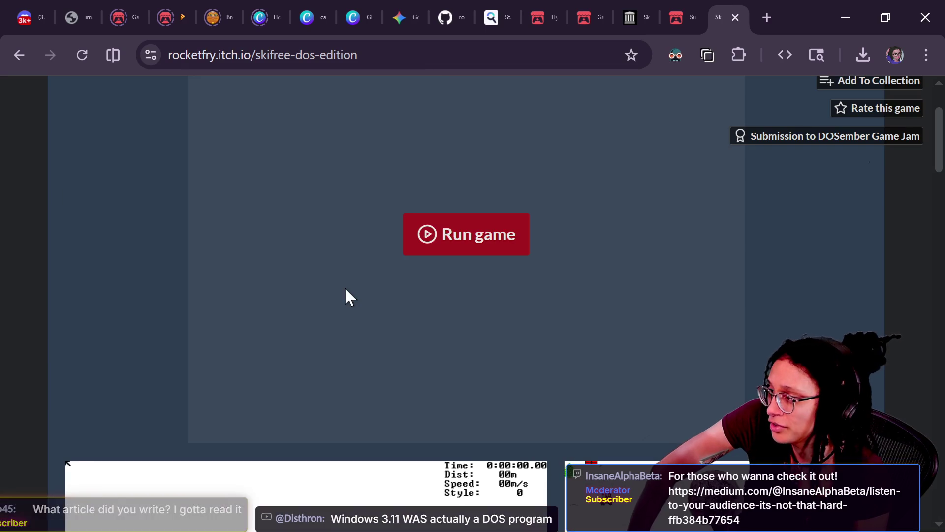
scroll(430, 256, up, 3)
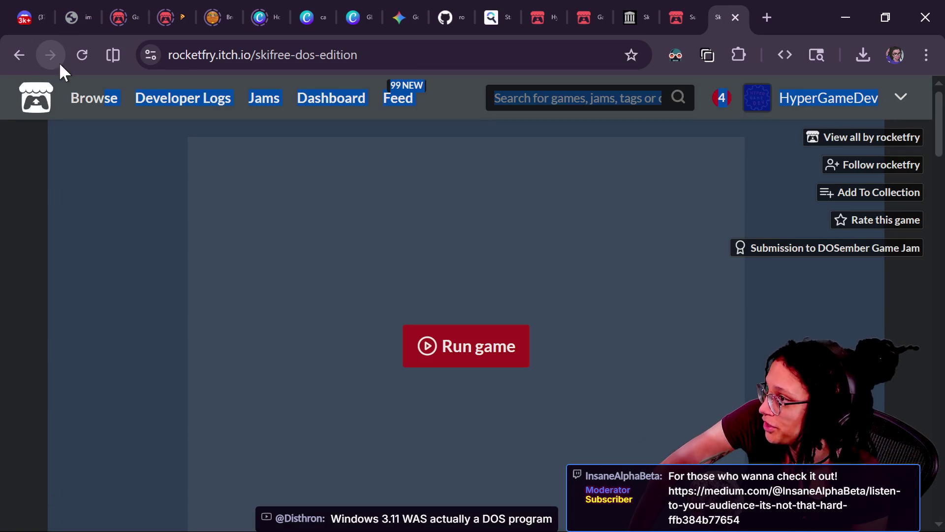
click(699, 8)
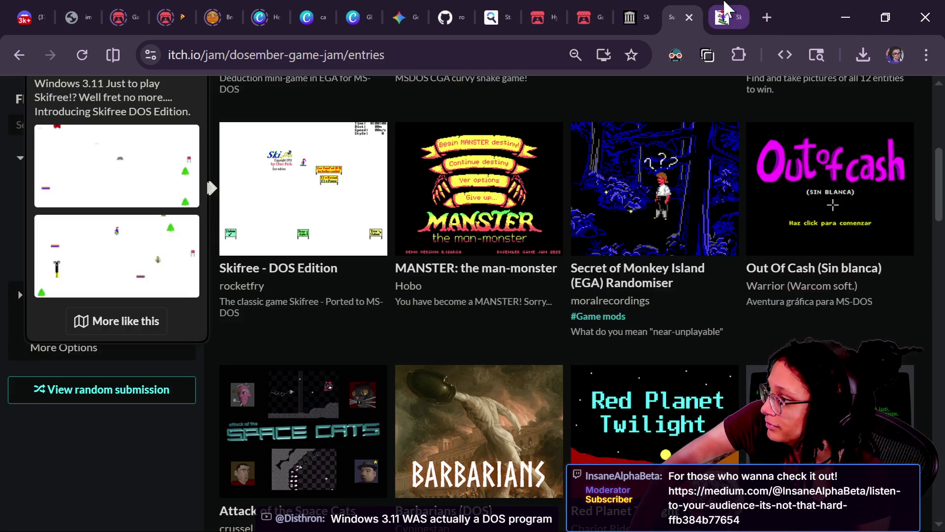
scroll(596, 258, down, 5)
scroll(595, 253, down, 14)
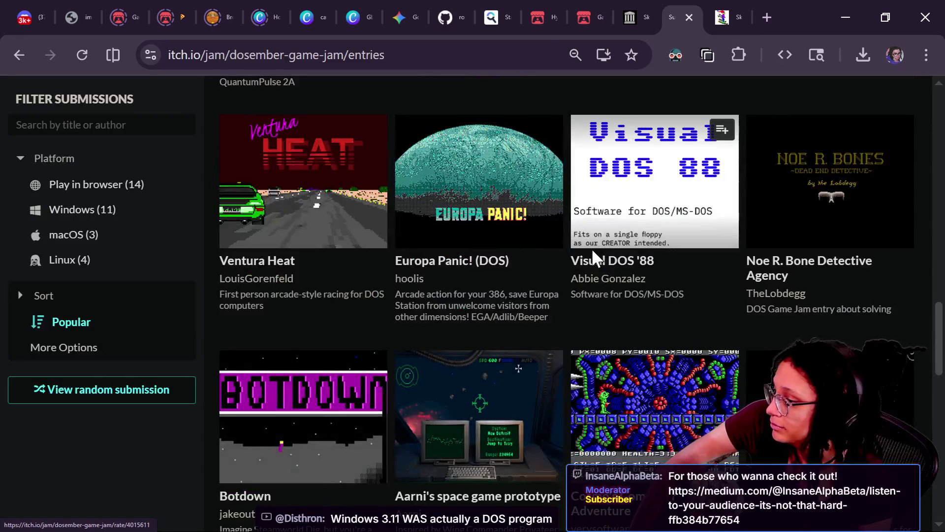
scroll(592, 248, down, 2)
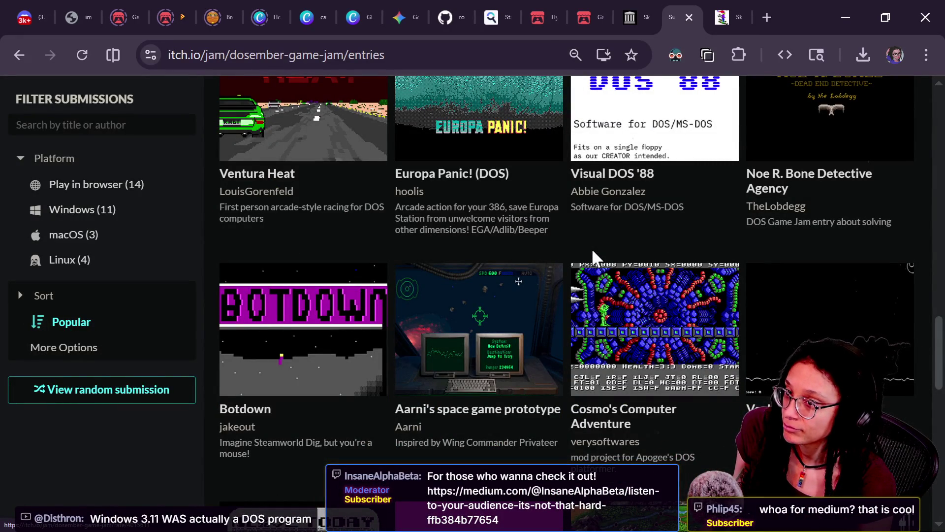
Step: Switch to the stream chat windows and scroll Twitch chat to the medium.com link message
key(alt+Tab)
scroll(366, 403, down, 5)
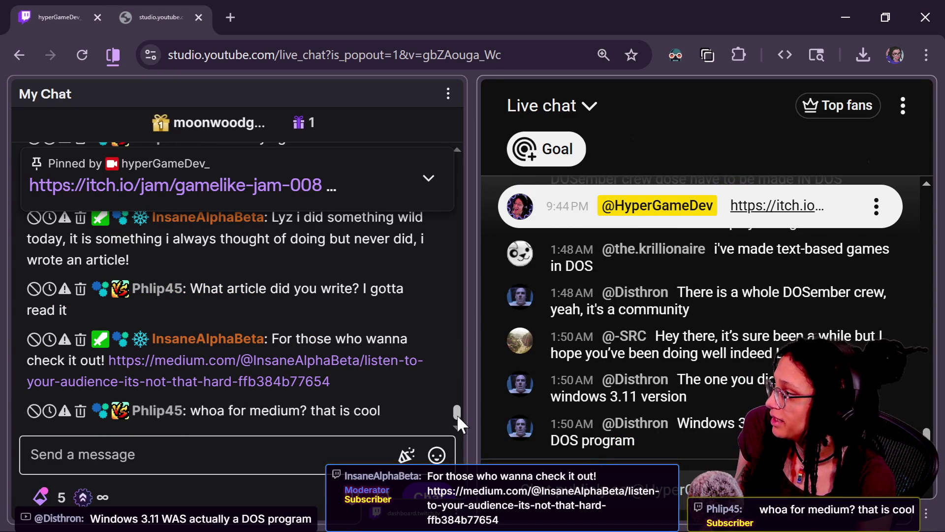
drag(457, 416, 457, 415)
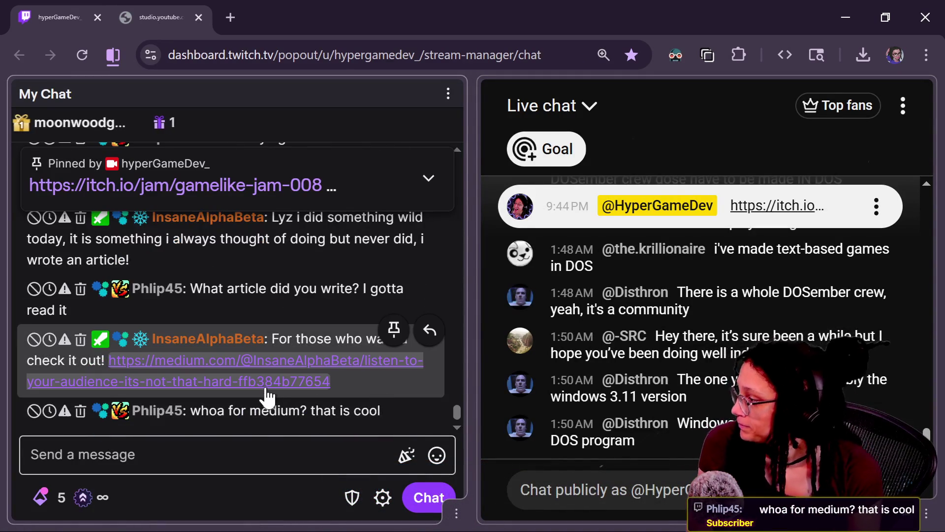
Step: Open the shared Medium article, dismiss the Google sign-in prompt, and read down to the childhood photo
click(252, 382)
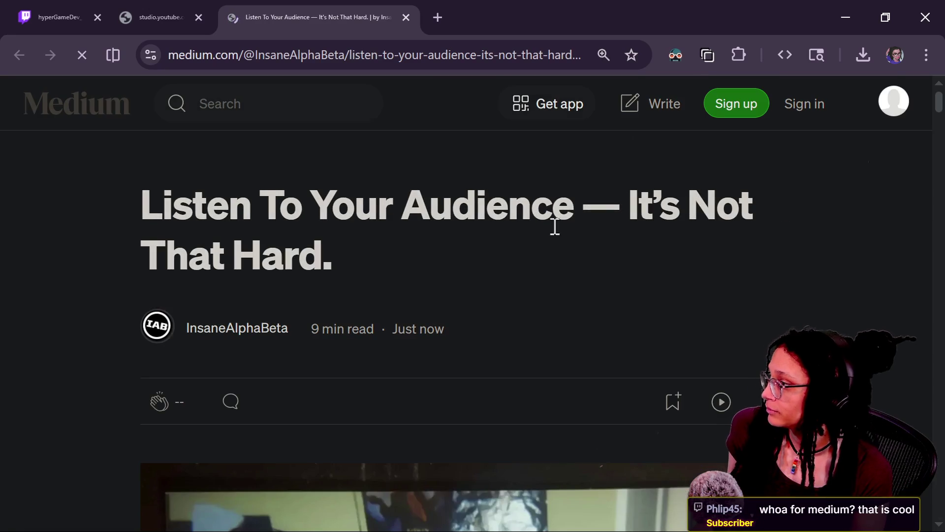
scroll(900, 259, down, 3)
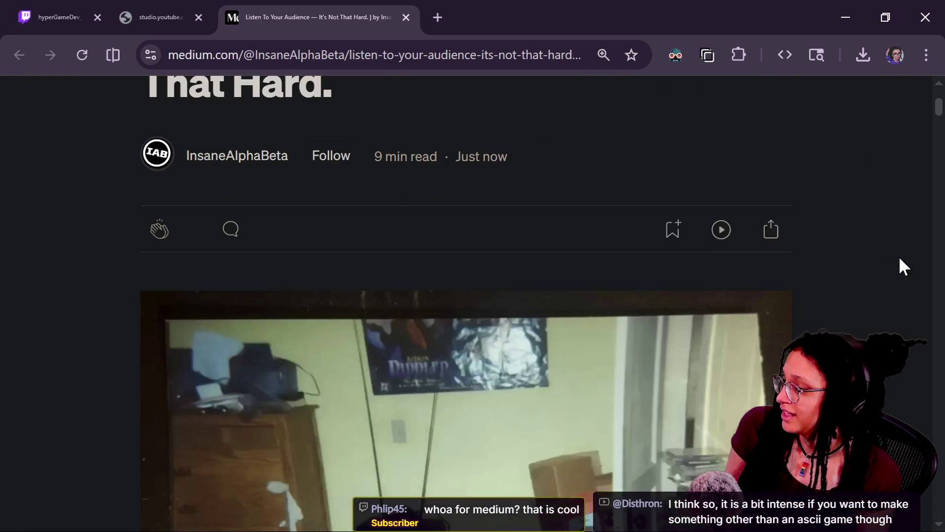
click(882, 117)
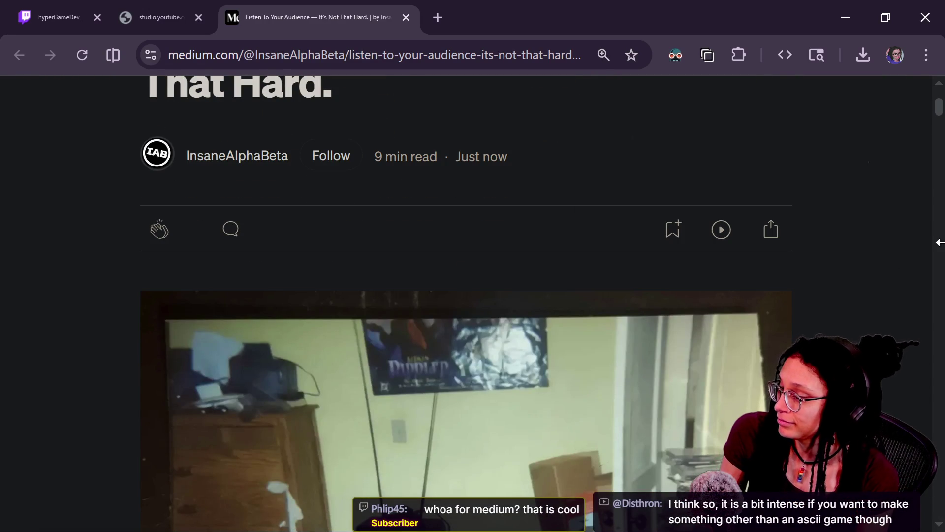
scroll(860, 315, down, 6)
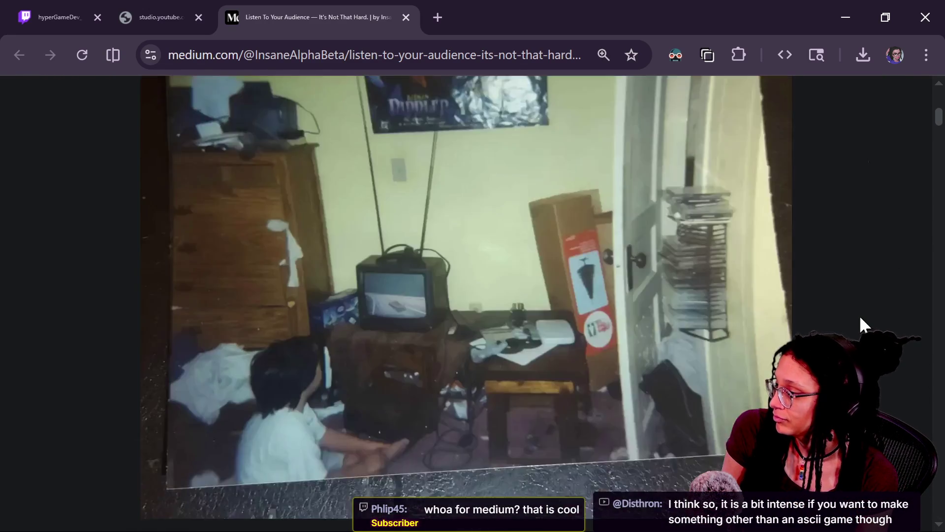
scroll(859, 315, up, 1)
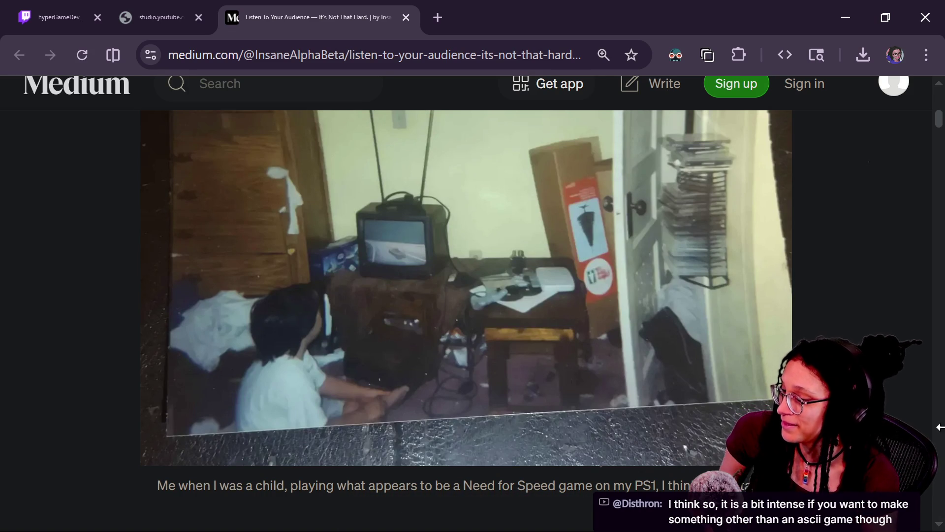
scroll(940, 427, up, 4)
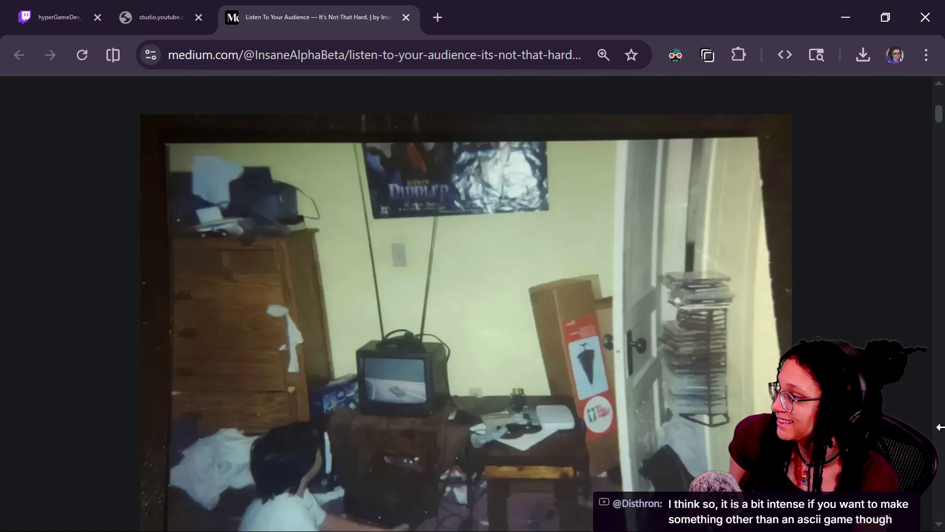
scroll(941, 427, down, 1)
scroll(940, 427, down, 2)
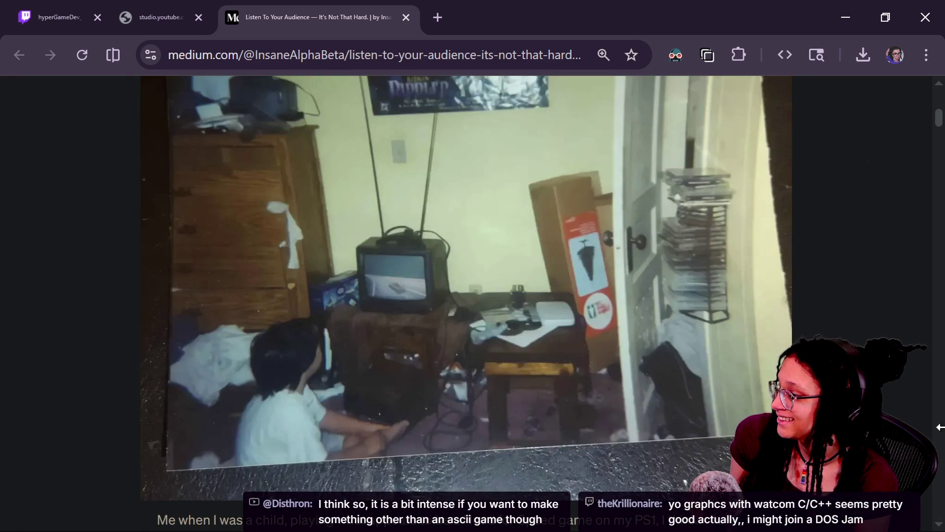
scroll(940, 427, down, 2)
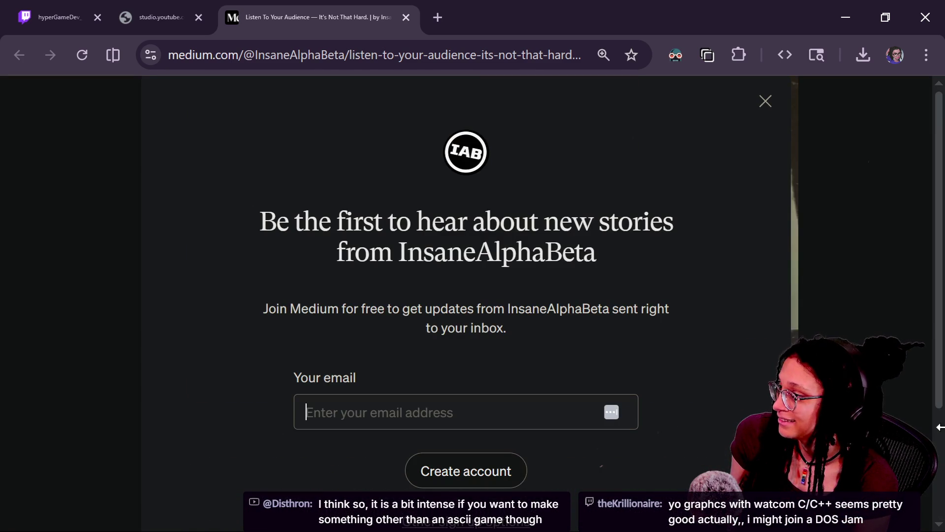
Step: Close the Medium sign-up prompt and keep reading further down the article
click(766, 101)
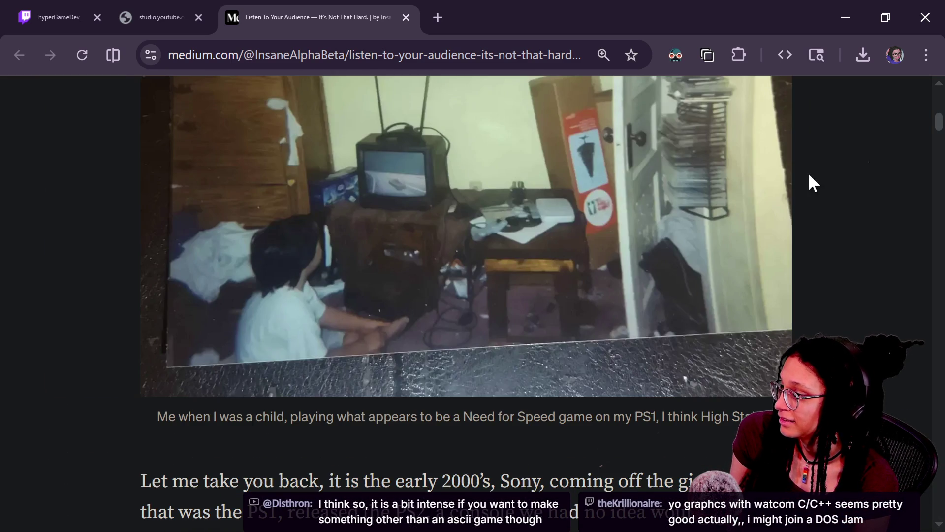
scroll(855, 225, down, 9)
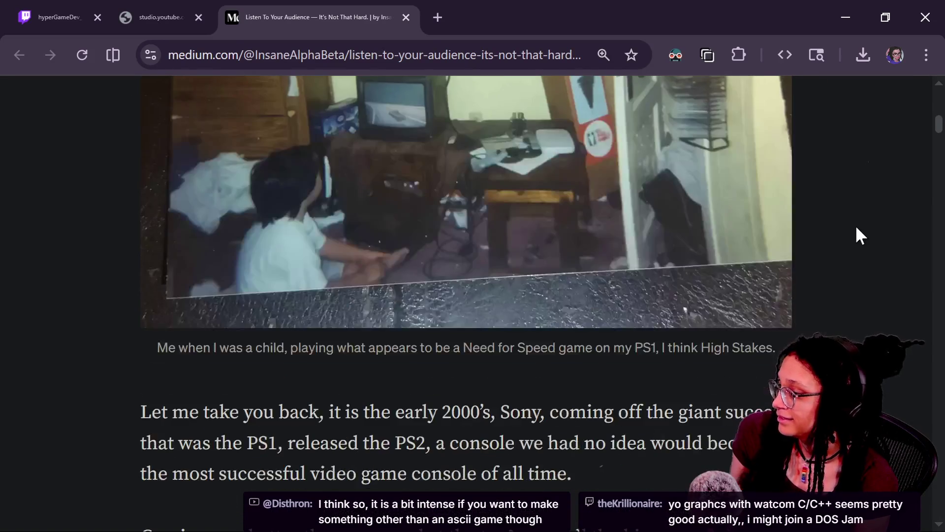
scroll(855, 225, down, 20)
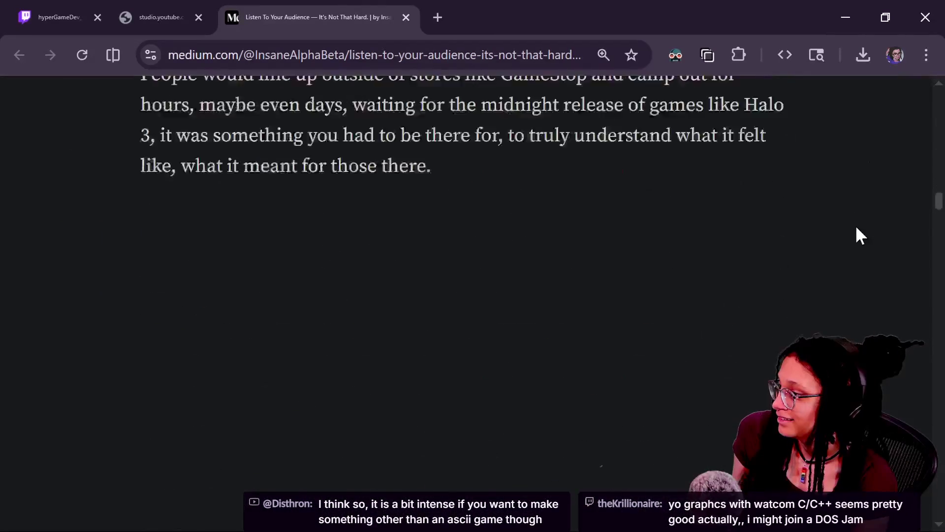
scroll(856, 228, down, 20)
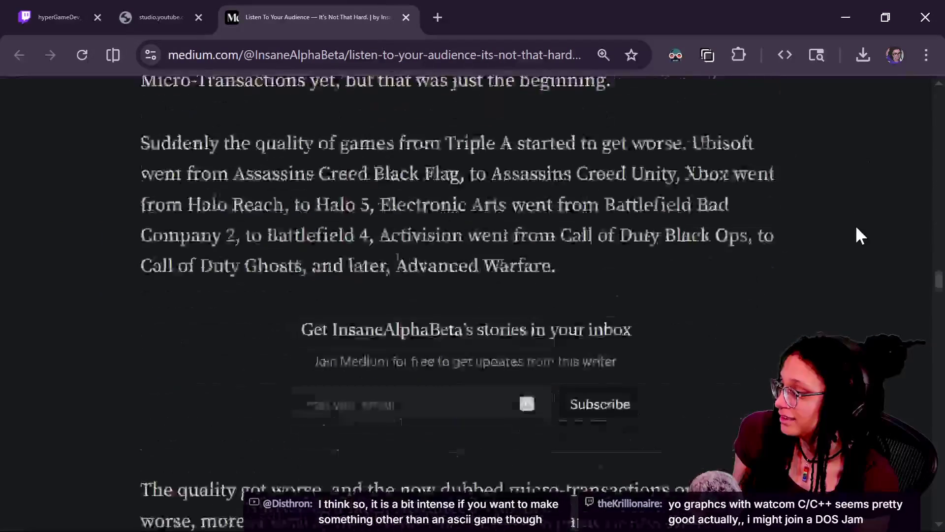
scroll(857, 228, down, 20)
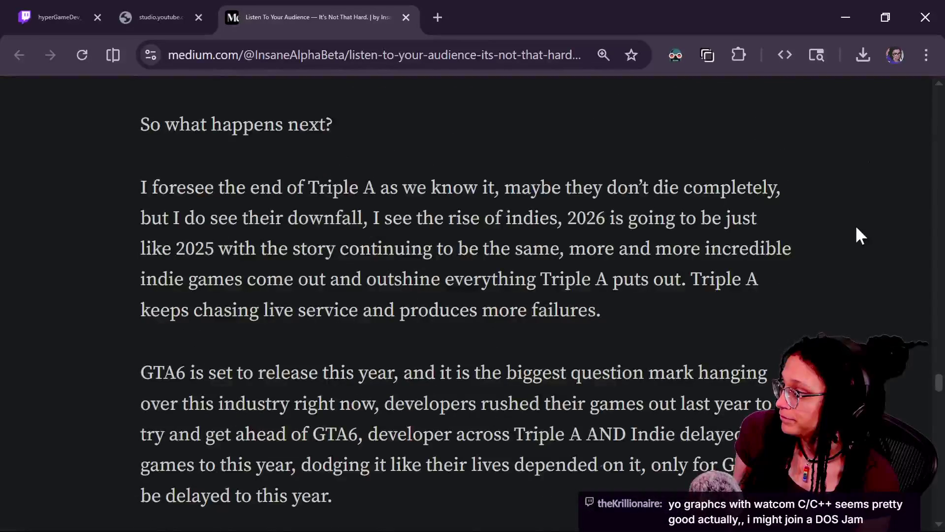
scroll(855, 225, down, 8)
scroll(857, 228, down, 15)
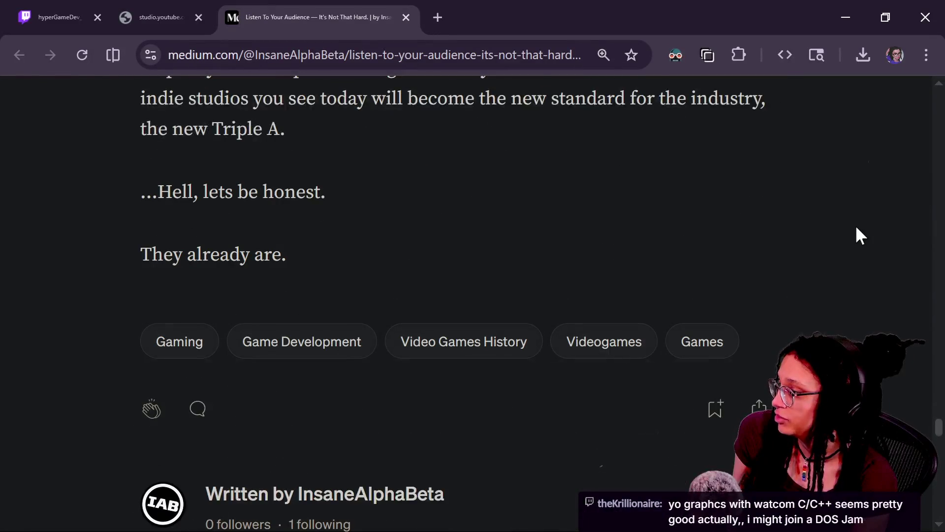
Step: Scroll back up to the title 'Listen To Your Audience — It's Not That Hard.' and select its URL
scroll(857, 228, up, 6)
scroll(855, 225, up, 15)
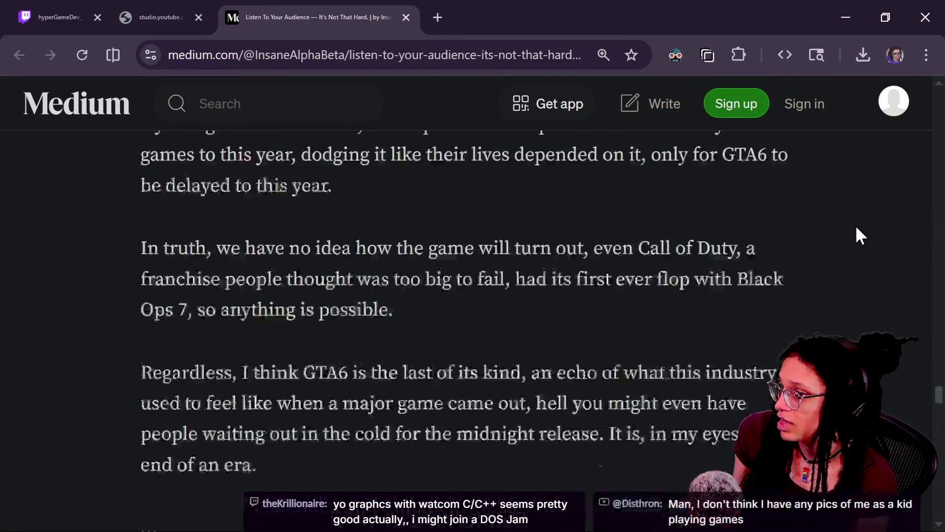
scroll(855, 225, up, 15)
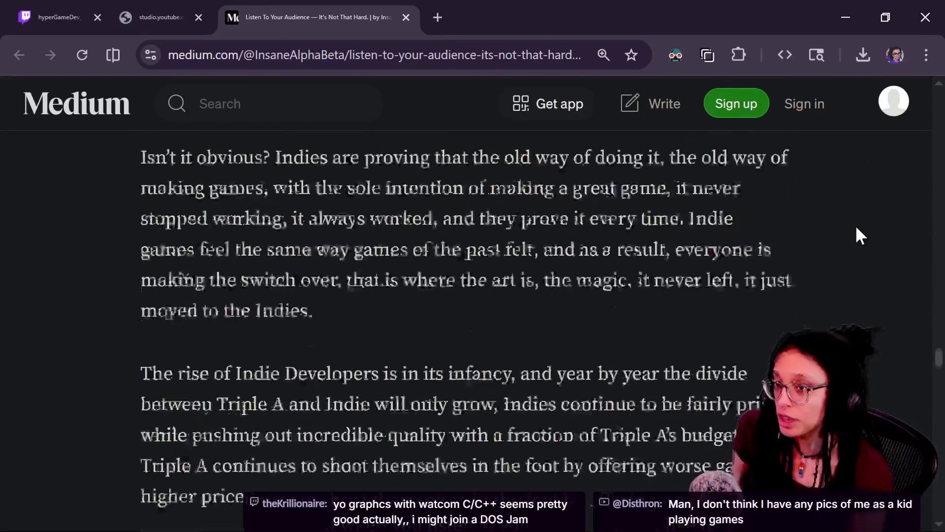
scroll(855, 225, up, 10)
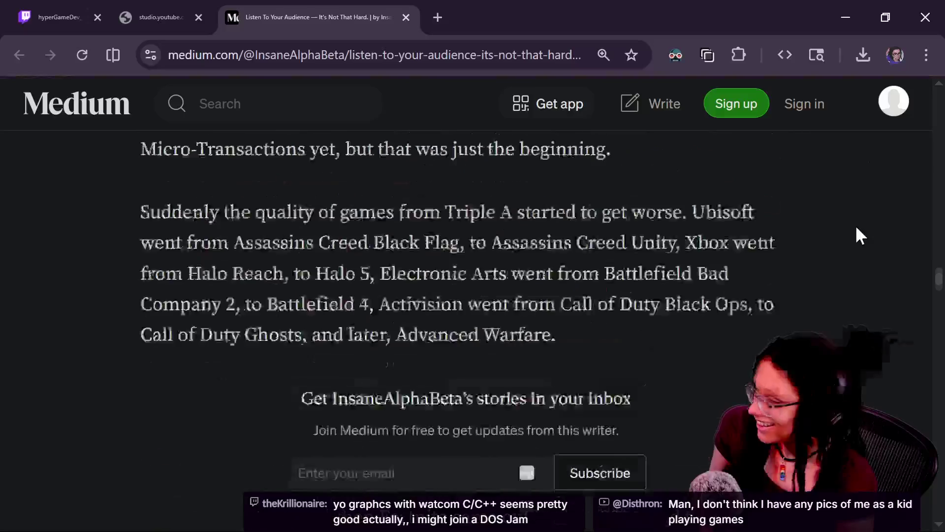
scroll(857, 229, up, 10)
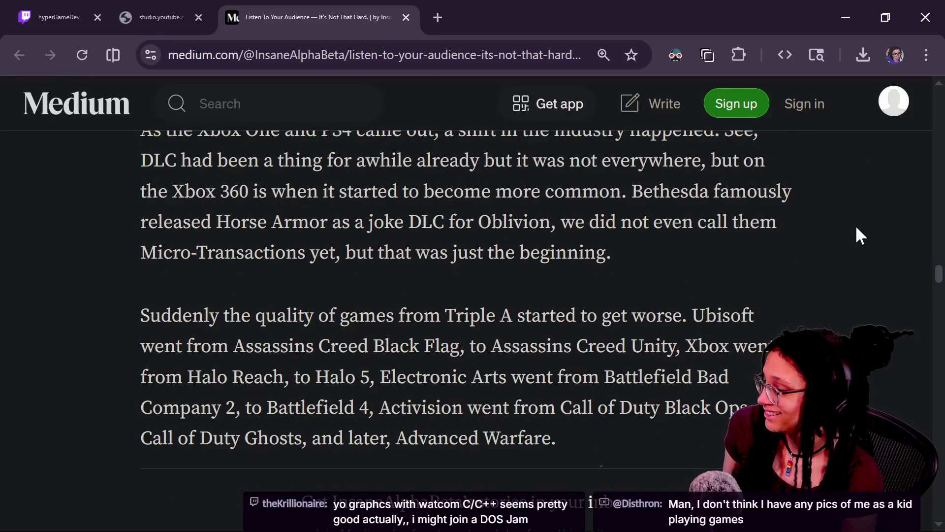
scroll(855, 224, up, 10)
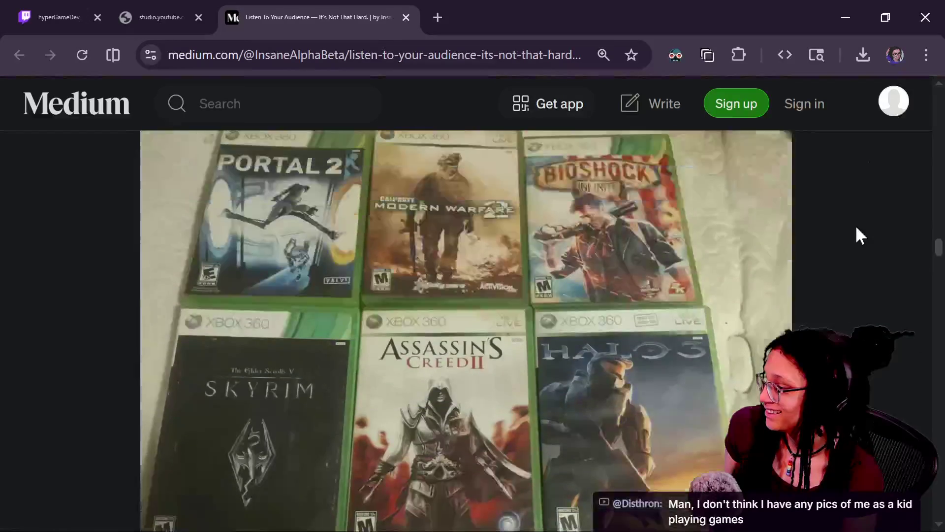
scroll(856, 228, up, 10)
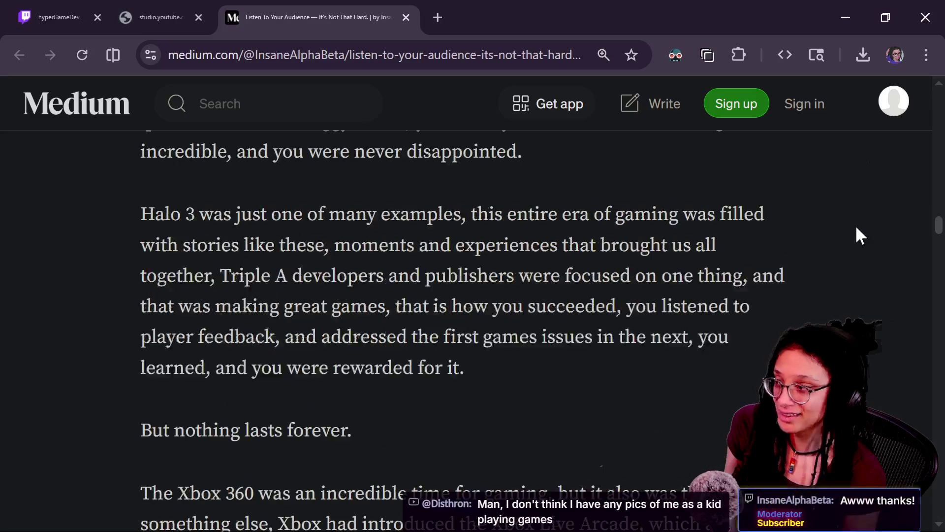
scroll(856, 229, up, 10)
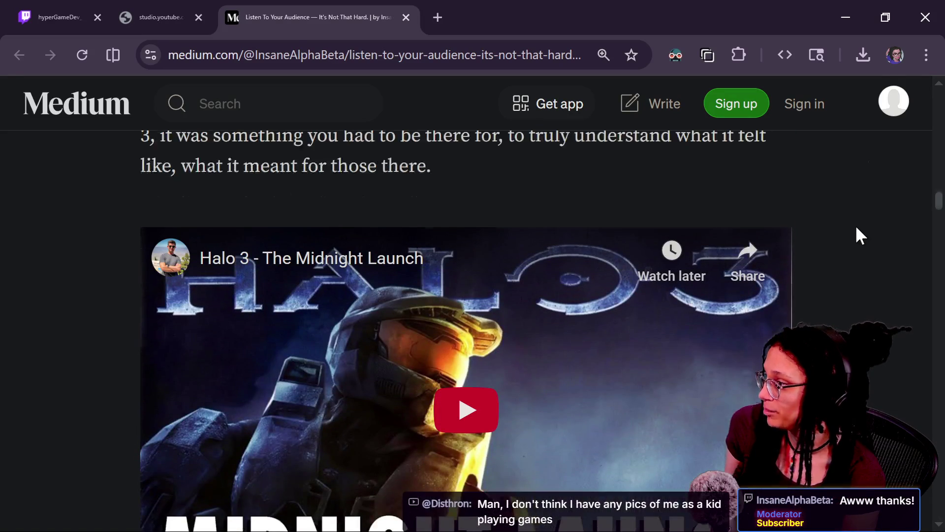
scroll(857, 227, up, 10)
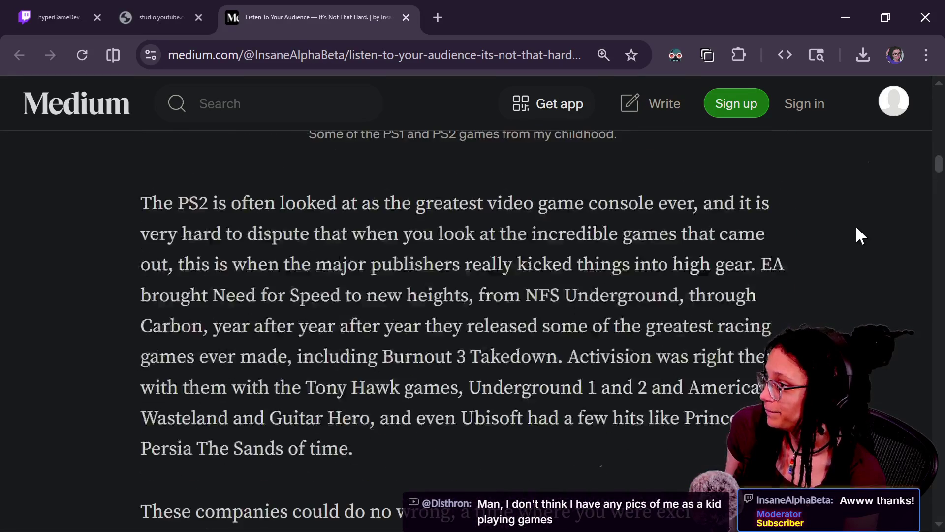
scroll(857, 228, up, 6)
scroll(857, 227, up, 8)
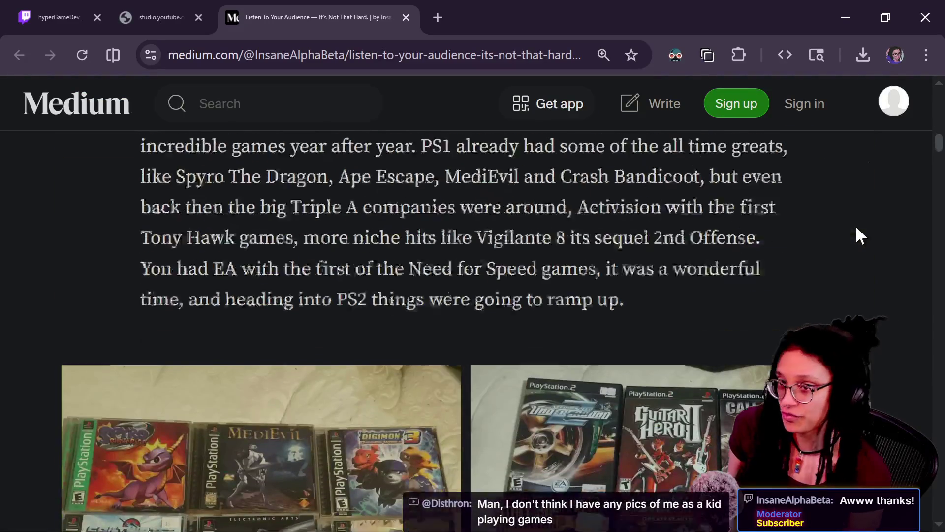
scroll(856, 235, up, 8)
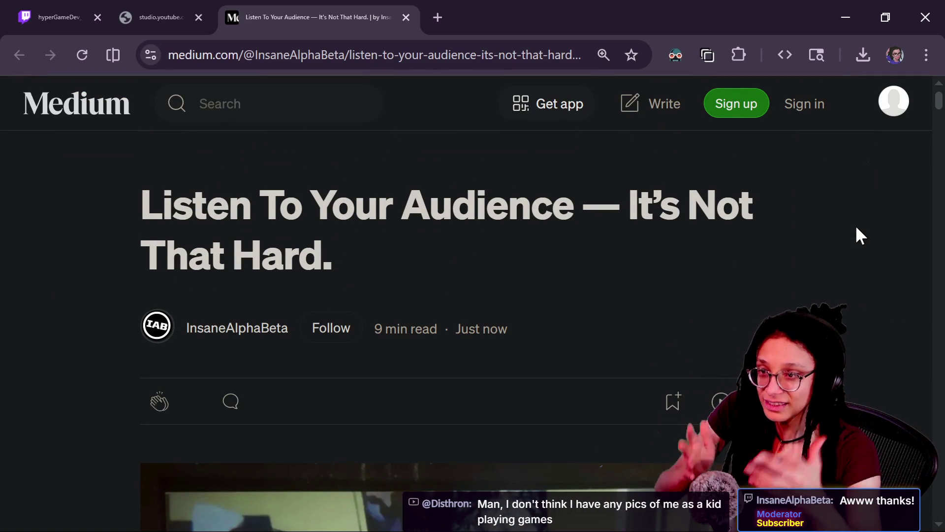
click(357, 62)
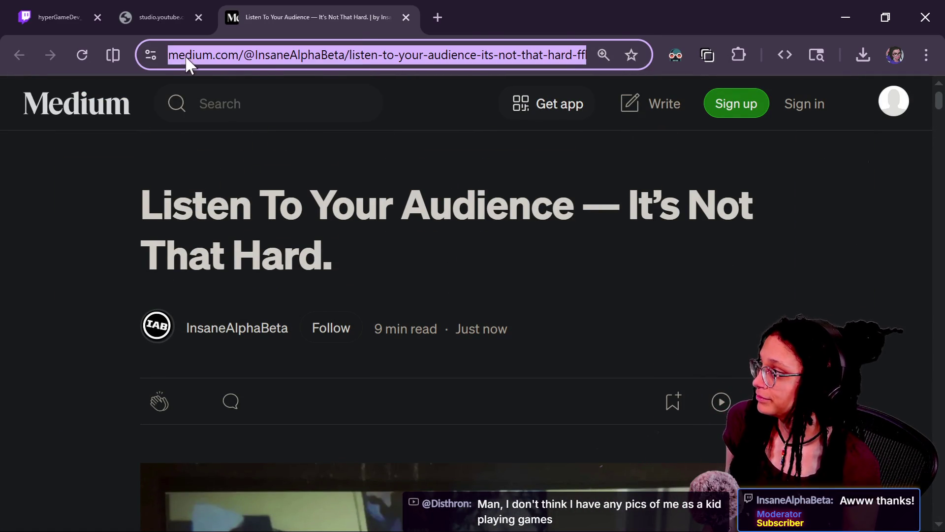
Step: Copy the Medium article URL into YouTube live chat, then bring Twitch chat into focus
click(155, 17)
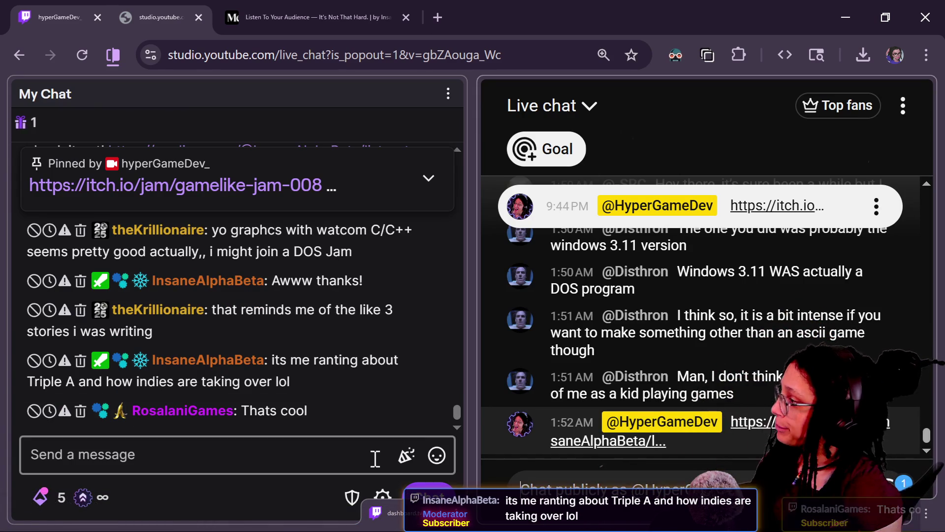
click(459, 417)
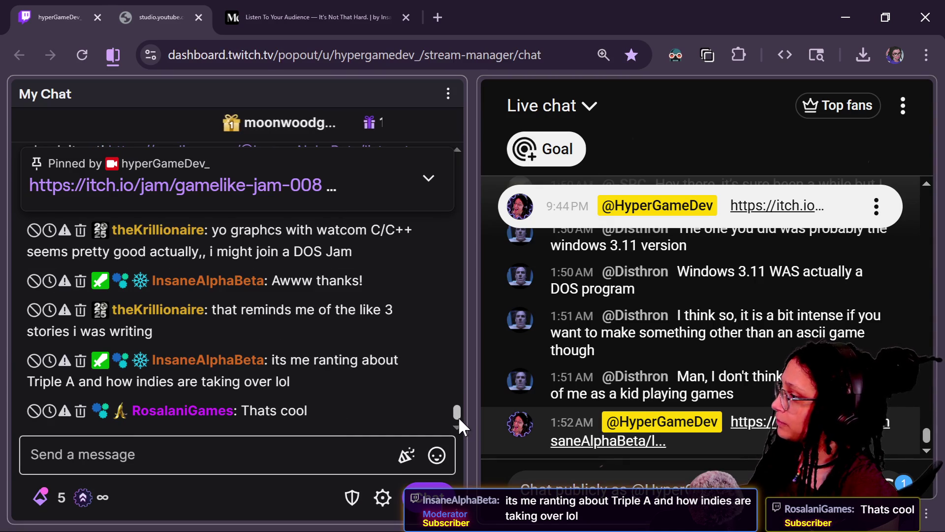
Step: Undo the accidental pin of the 'Thats cool' message in Twitch chat
mouse_move(400, 404)
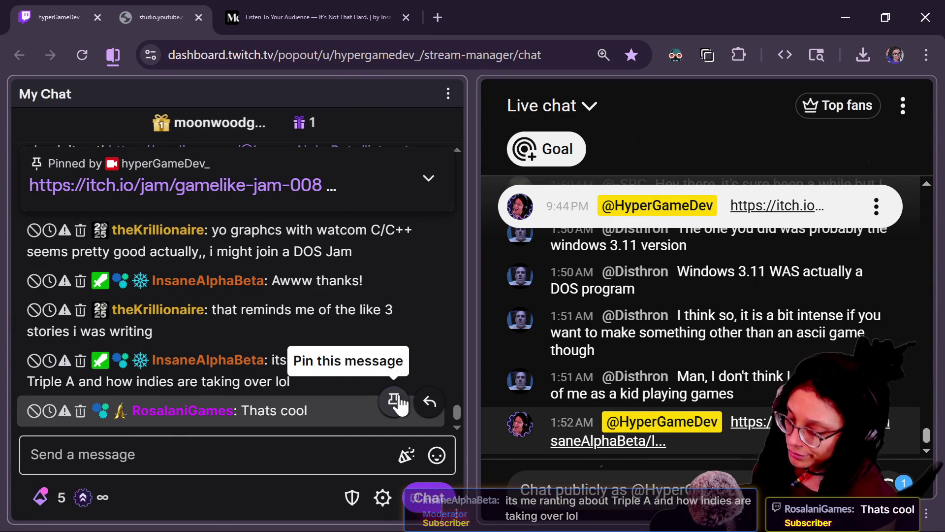
click(400, 404)
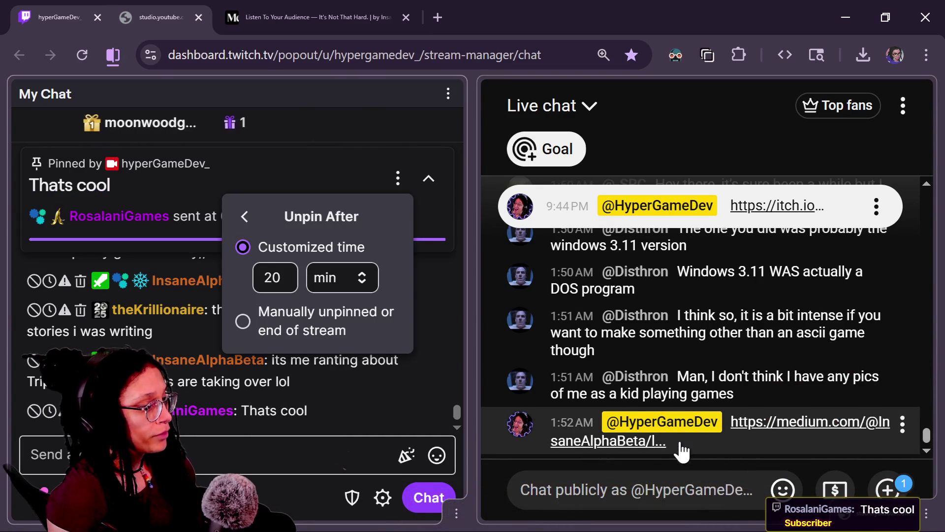
click(284, 340)
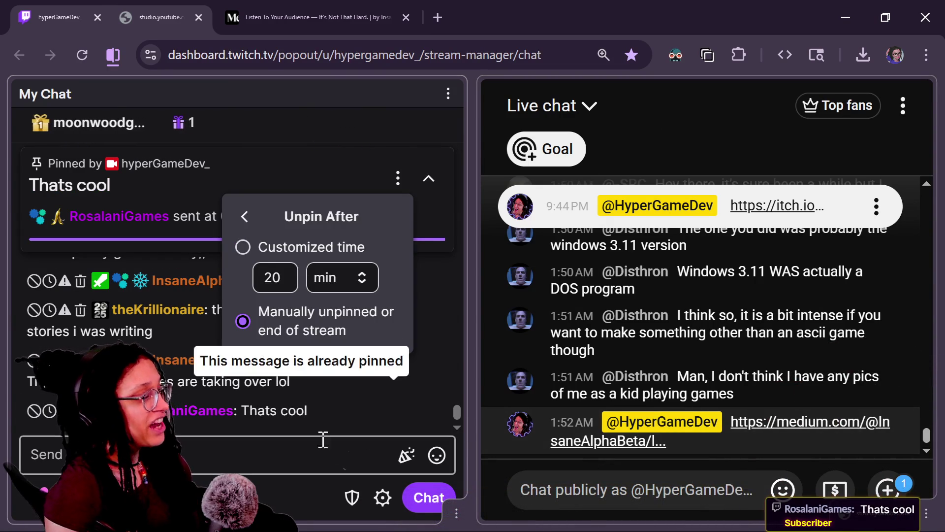
click(298, 451)
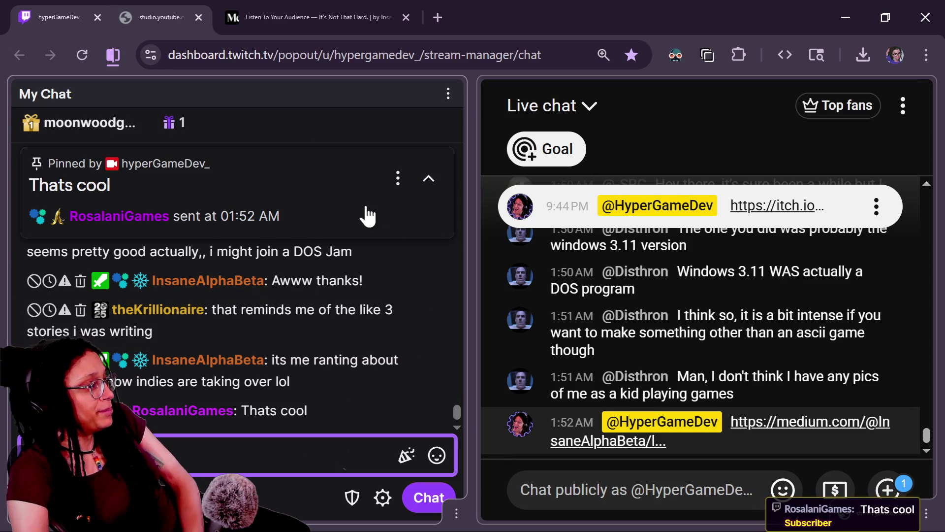
click(397, 178)
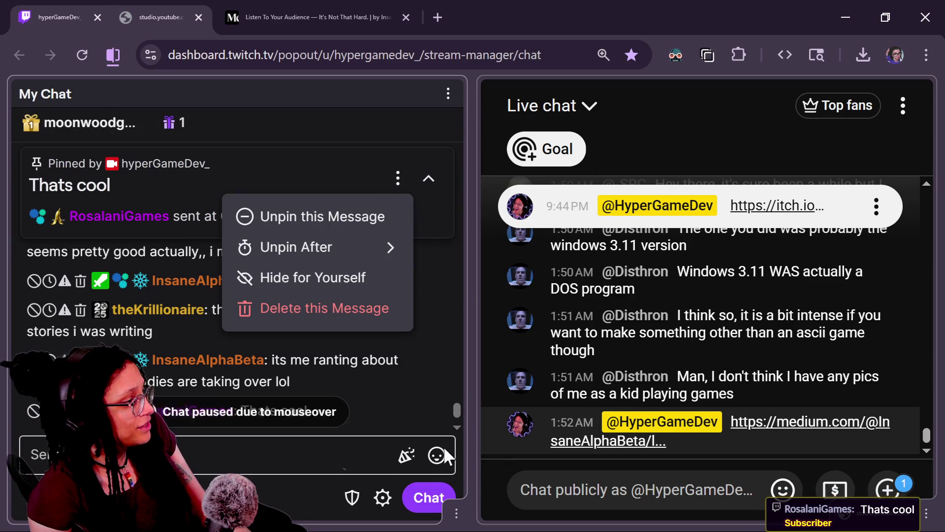
click(379, 226)
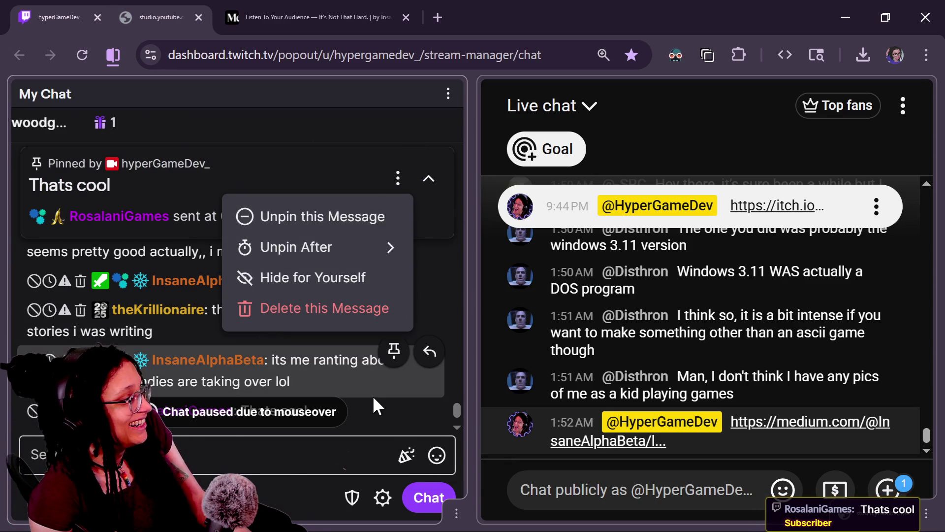
Step: Copy YouTube chat's Game-like Jam 008 itch.io link, post it in Twitch, and pin until manually unpinned
click(803, 194)
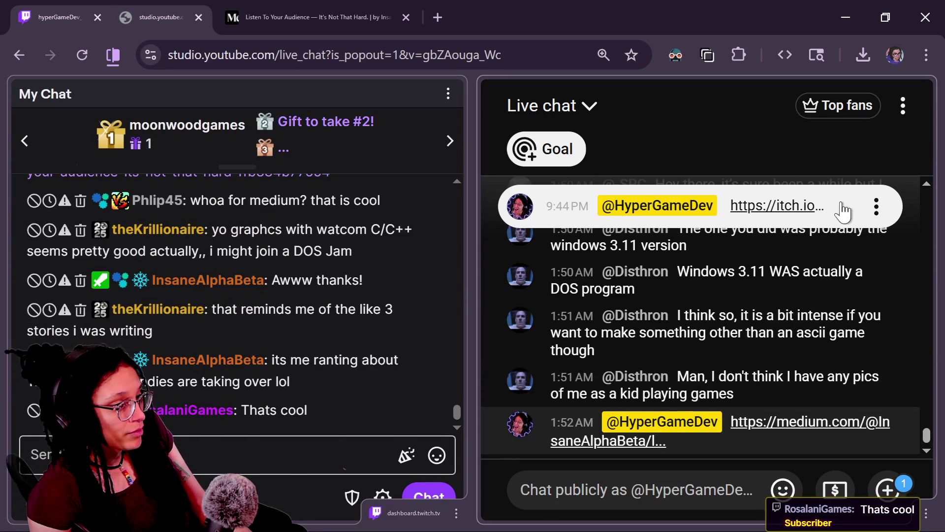
triple_click(724, 252)
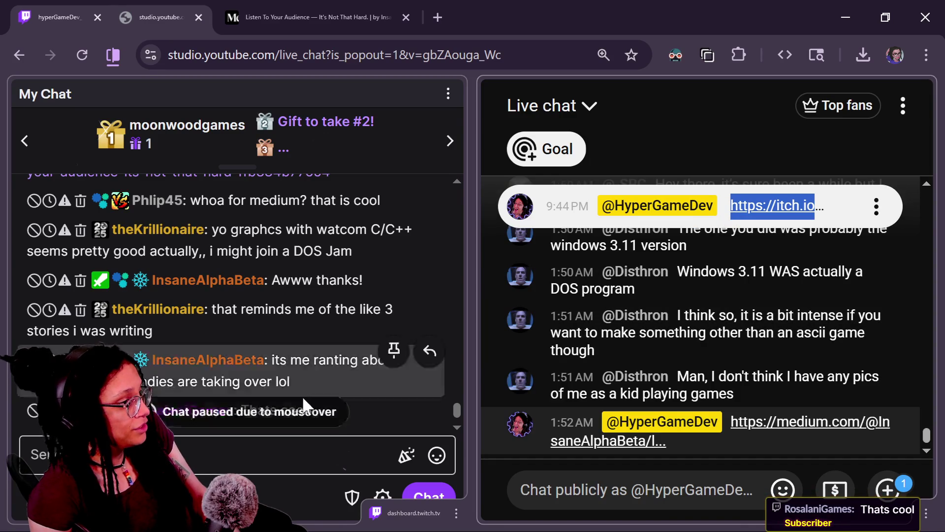
click(303, 460)
key(ctrl+v)
key(Return)
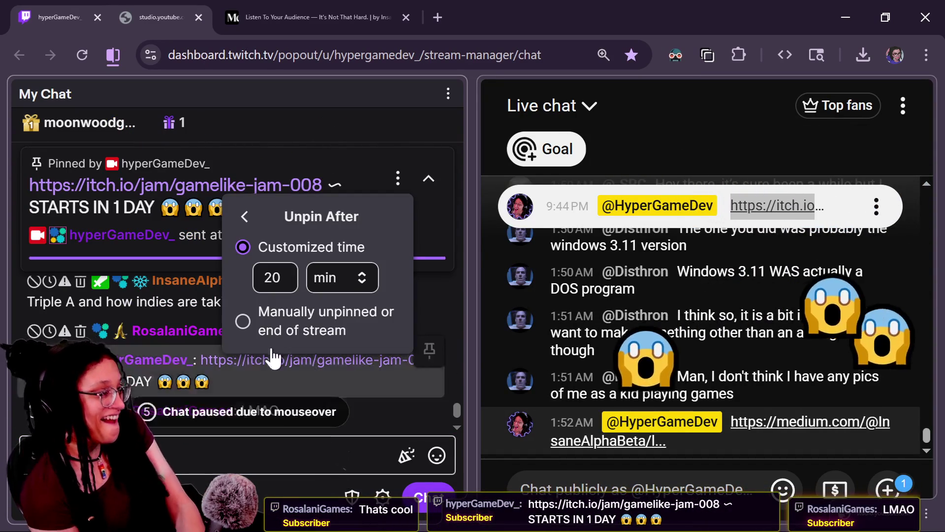
click(260, 345)
click(320, 446)
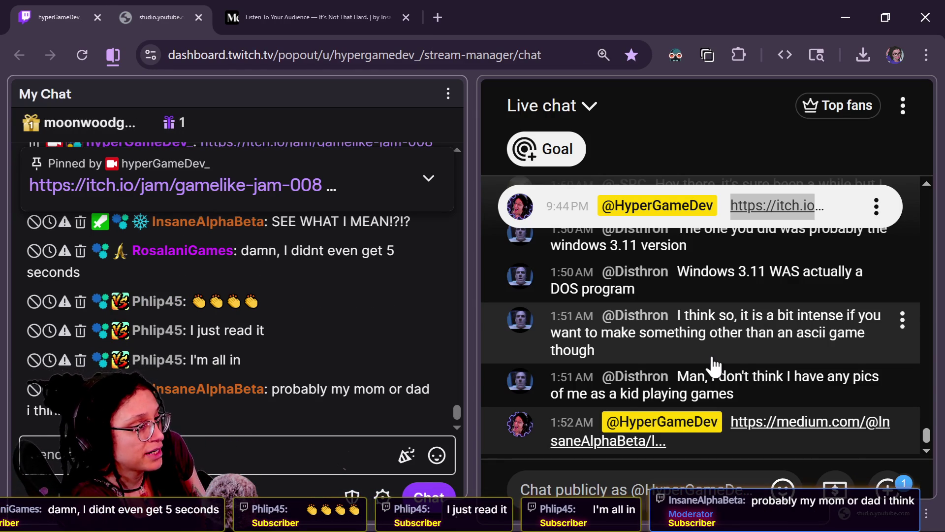
scroll(738, 338, up, 2)
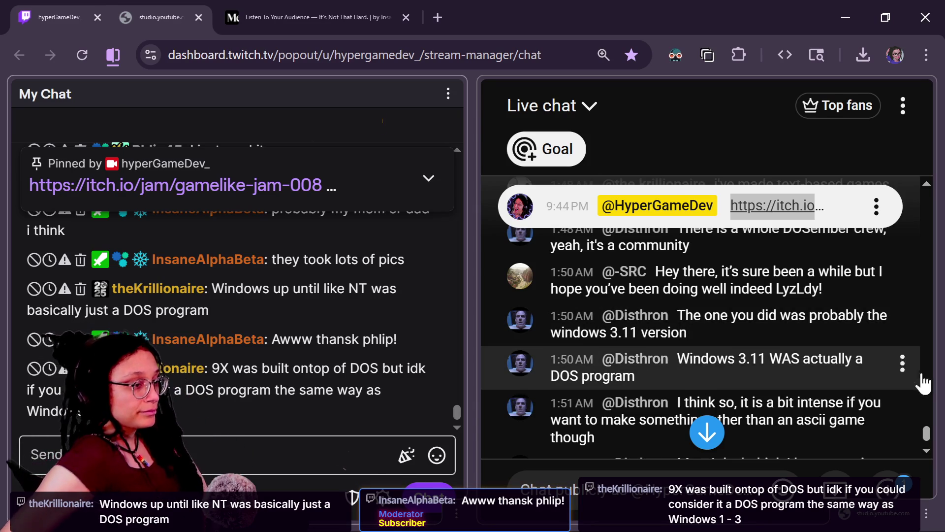
scroll(920, 373, up, 10)
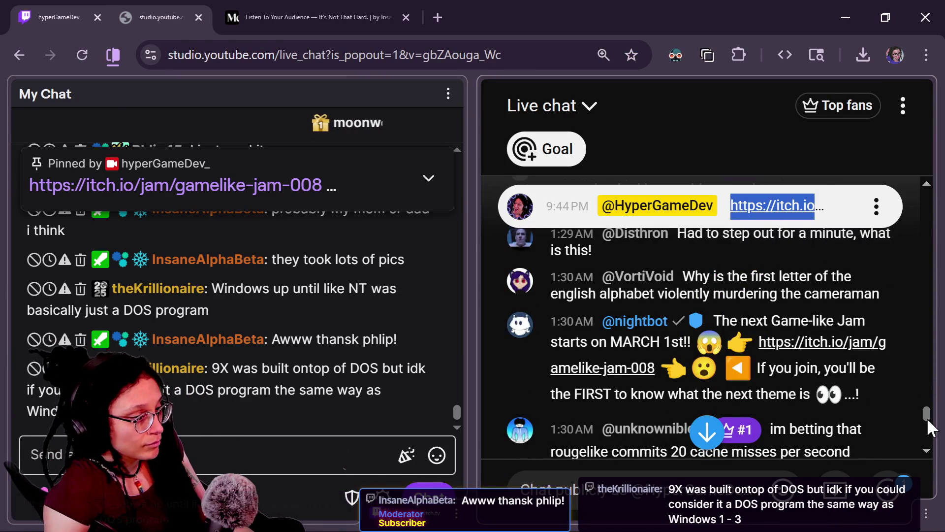
scroll(925, 419, up, 1)
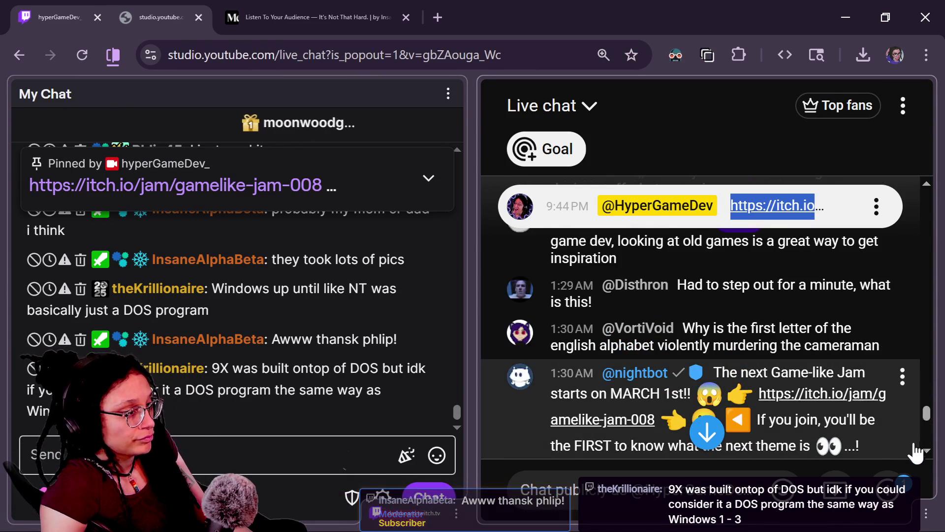
scroll(923, 419, down, 5)
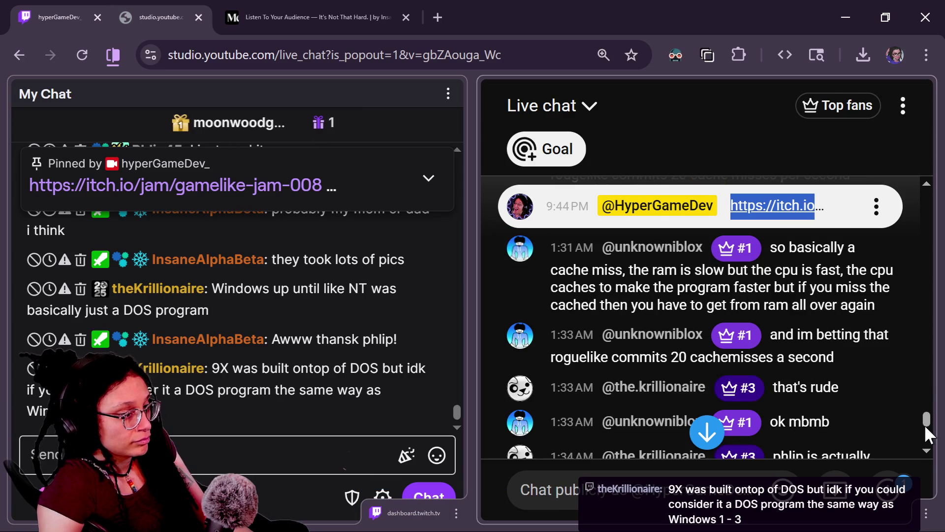
drag(923, 423, 926, 438)
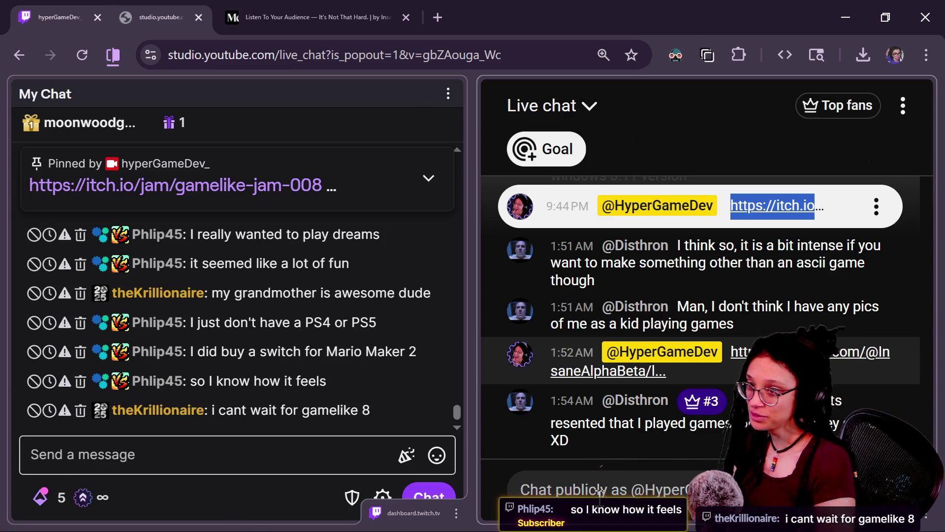
Step: Switch from the chat popout windows back to the Godot Engine editor
key(alt+Tab)
key(alt+Tab)
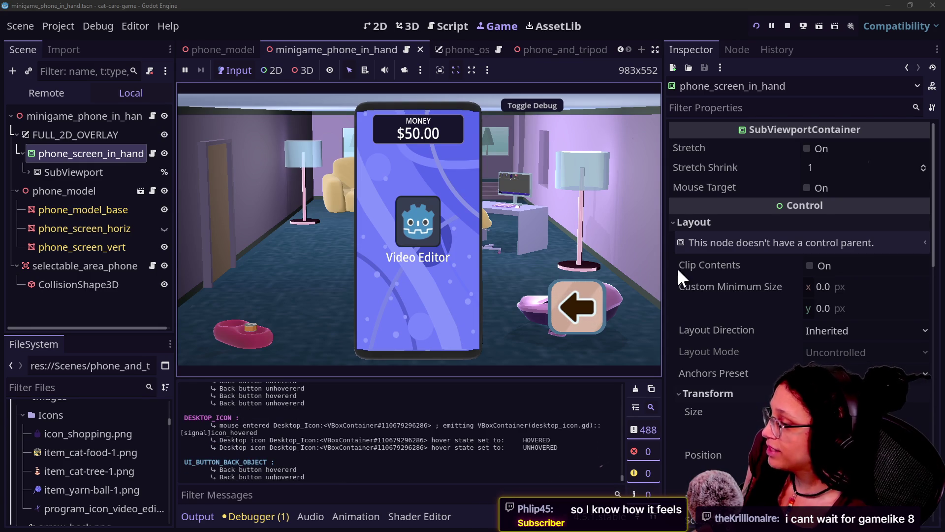
Step: Inspect the SubViewport and phone_screen_in_hand nodes' properties in the Scene tree
mouse_move(706, 302)
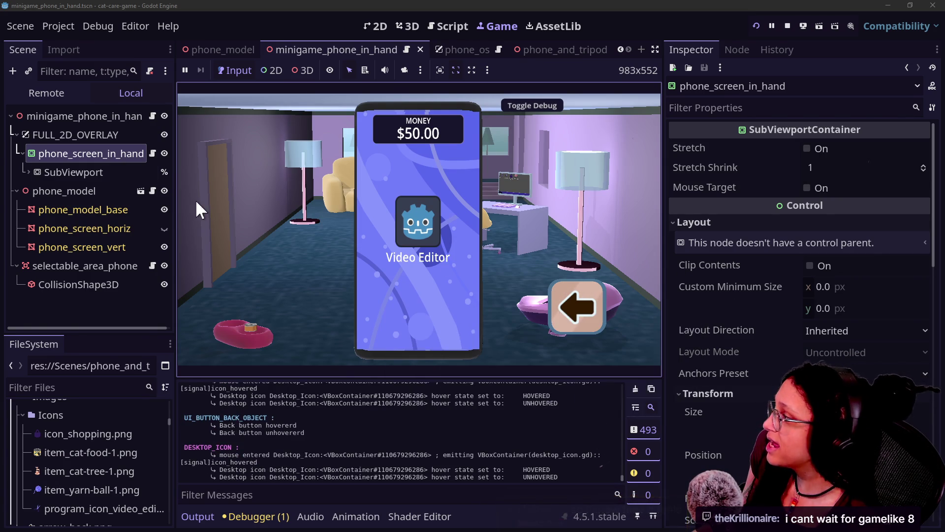
click(98, 173)
click(93, 156)
click(105, 136)
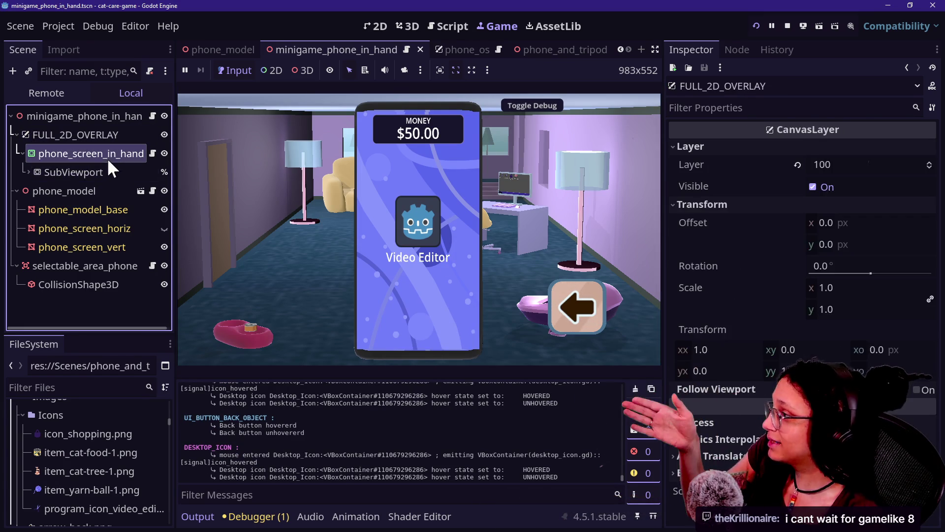
click(107, 154)
scroll(730, 343, down, 5)
scroll(730, 343, up, 2)
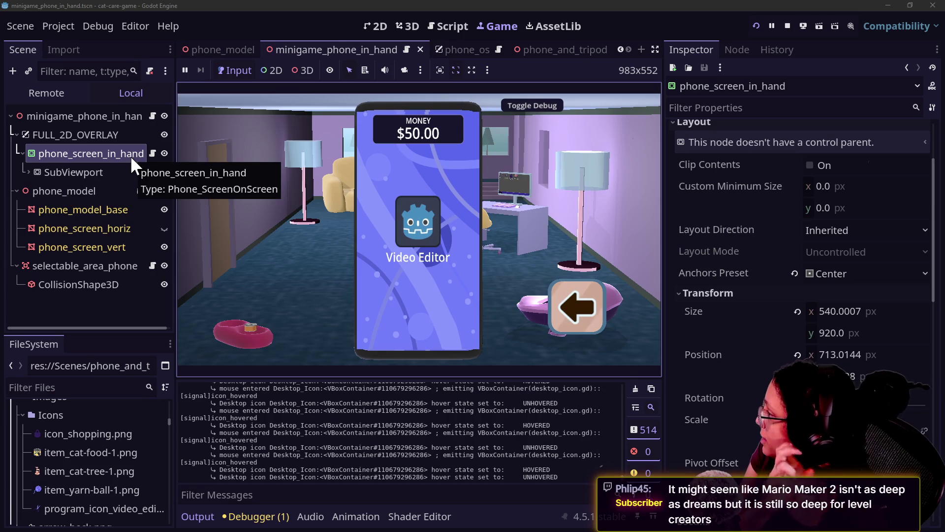
Step: Expand SubViewport, toggle phone_os visibility off and back on, and lower the game's phone
click(28, 171)
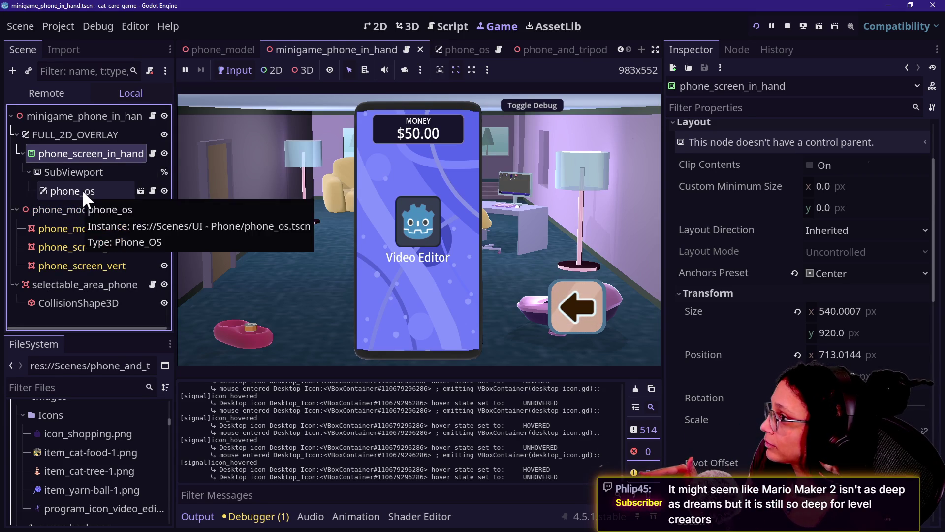
click(270, 151)
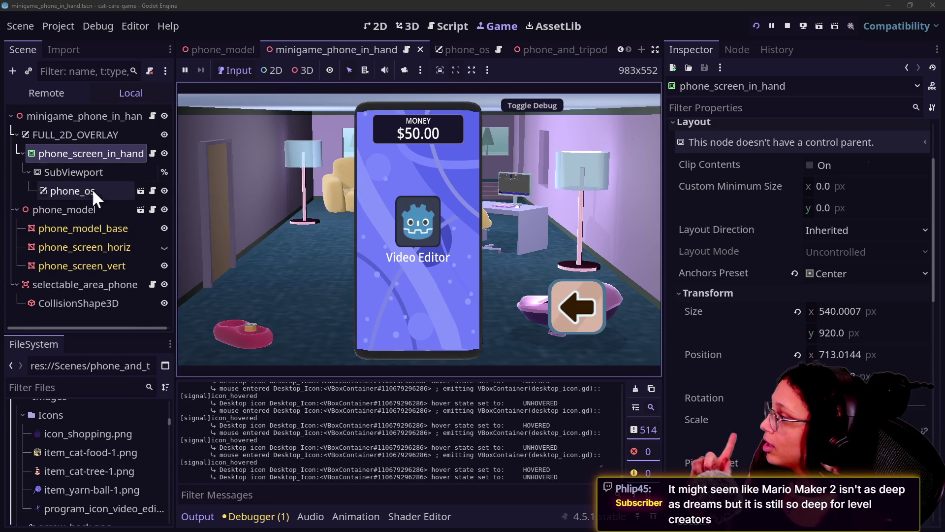
click(76, 173)
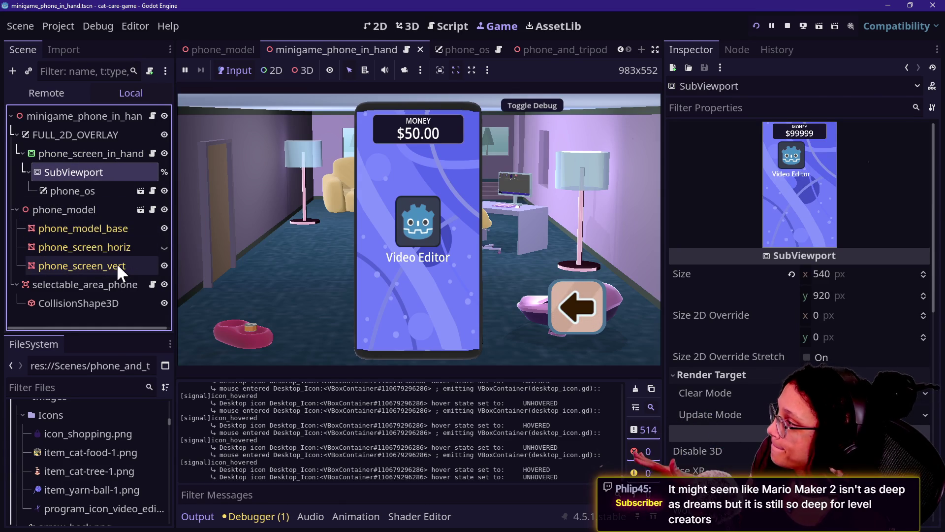
click(164, 191)
click(165, 191)
click(607, 299)
click(605, 315)
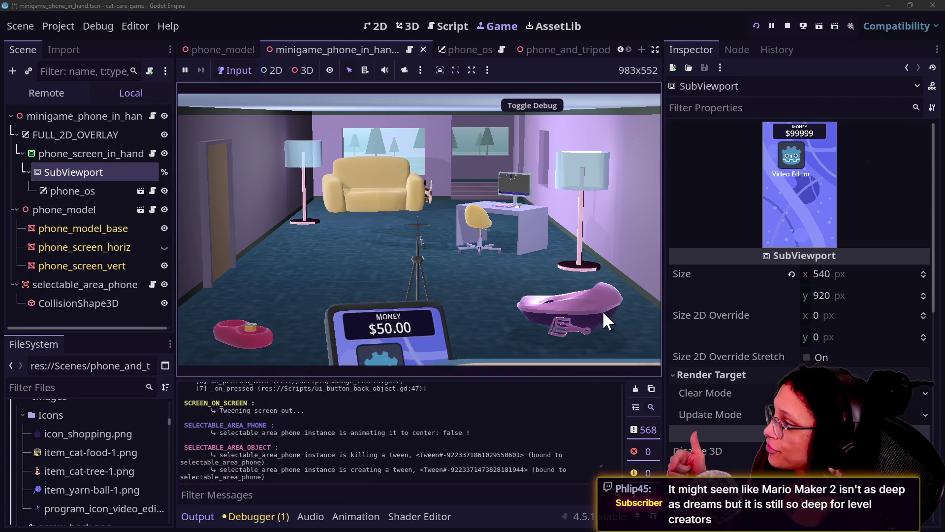
Step: Select FULL_2D_OVERLAY to check its properties, then stop the running game
mouse_move(375, 345)
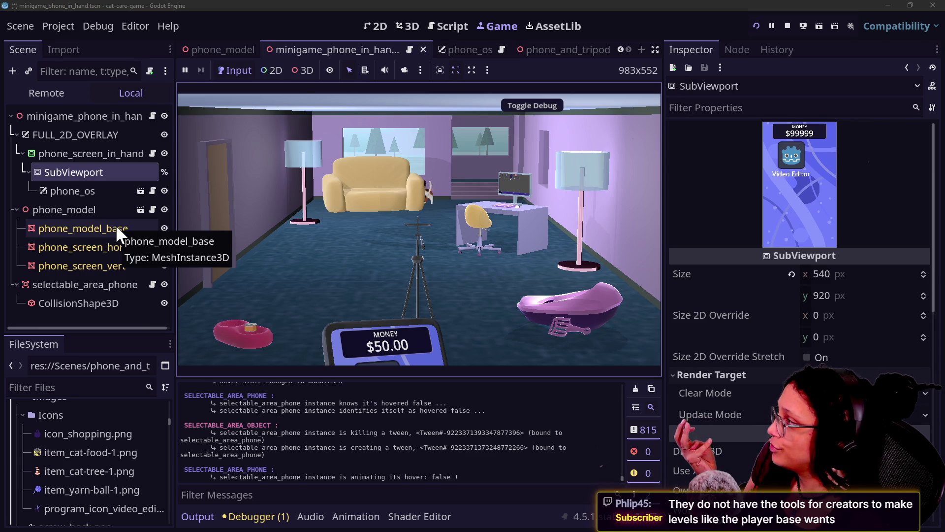
click(55, 135)
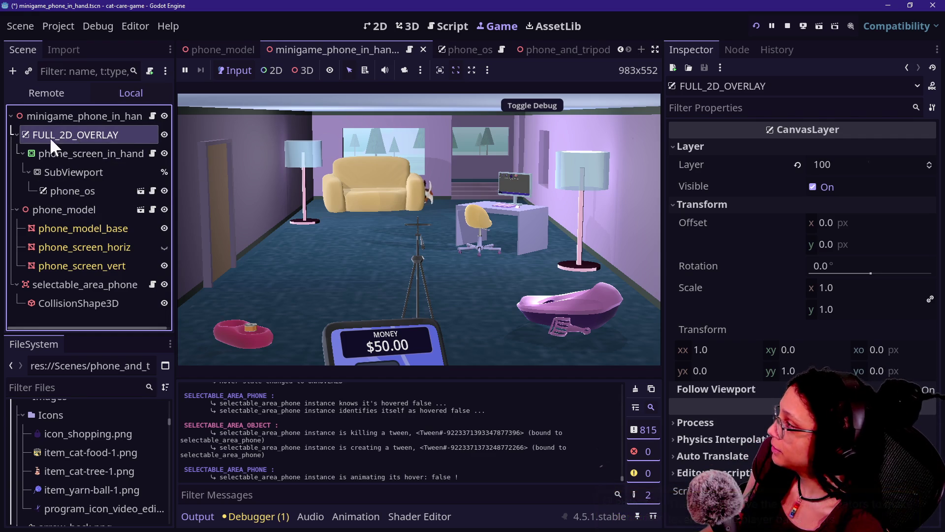
click(788, 26)
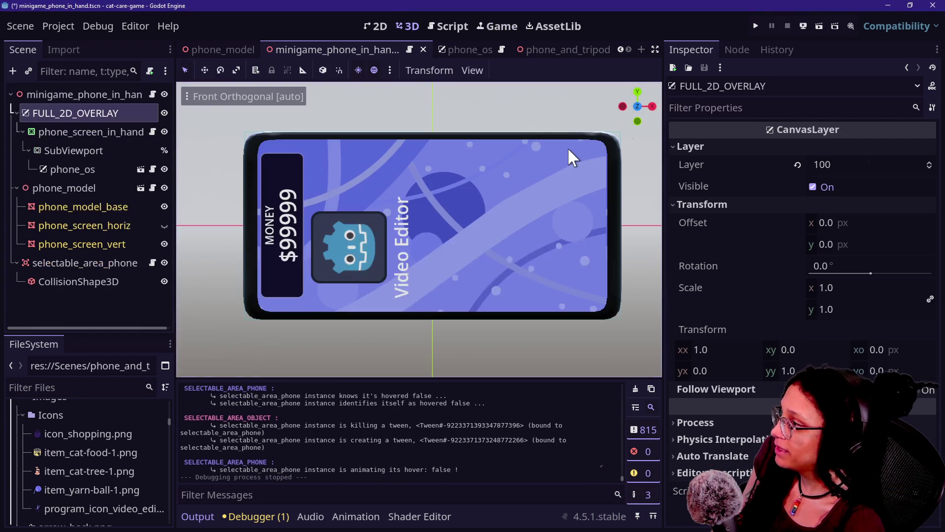
Step: Commit all 19 files to 4.5.1 with summary 'setting u phone screein thele of it', clearing the phone filter
key(alt+Tab)
click(160, 367)
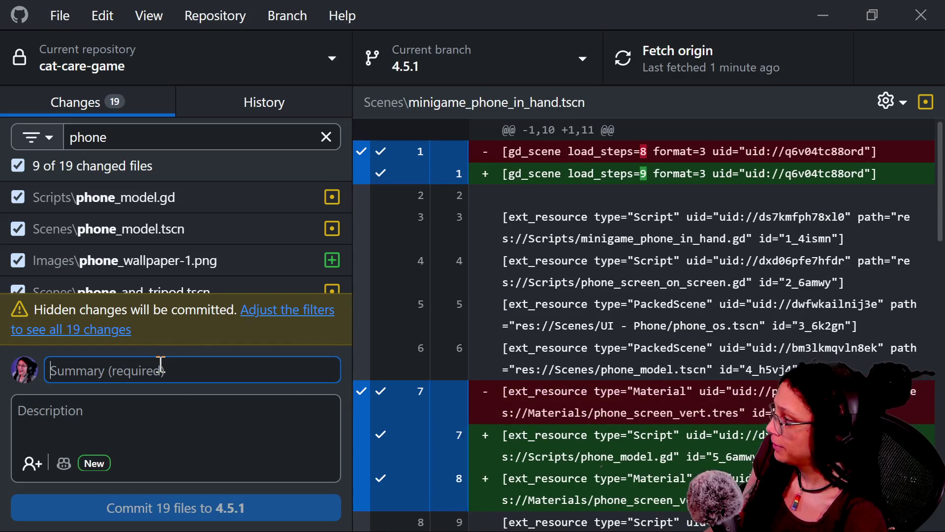
text(setting up new)
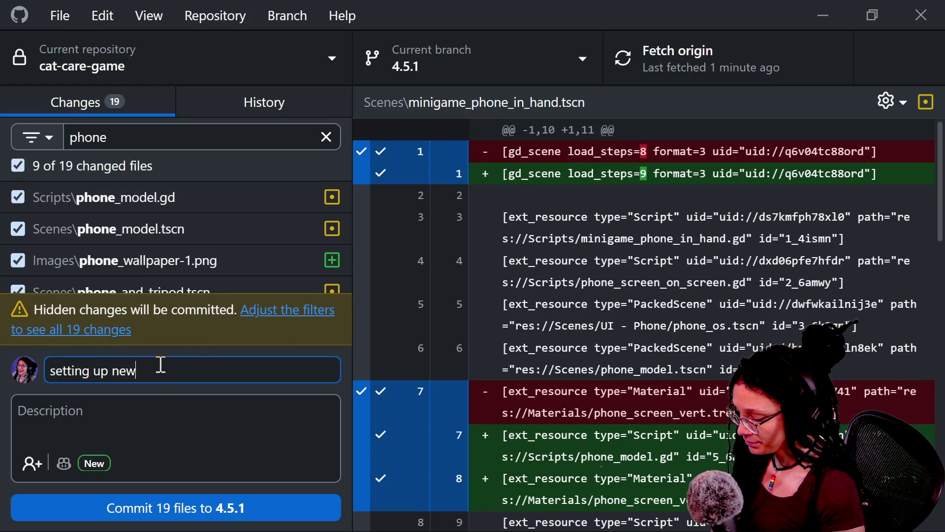
text( phone screen stuf)
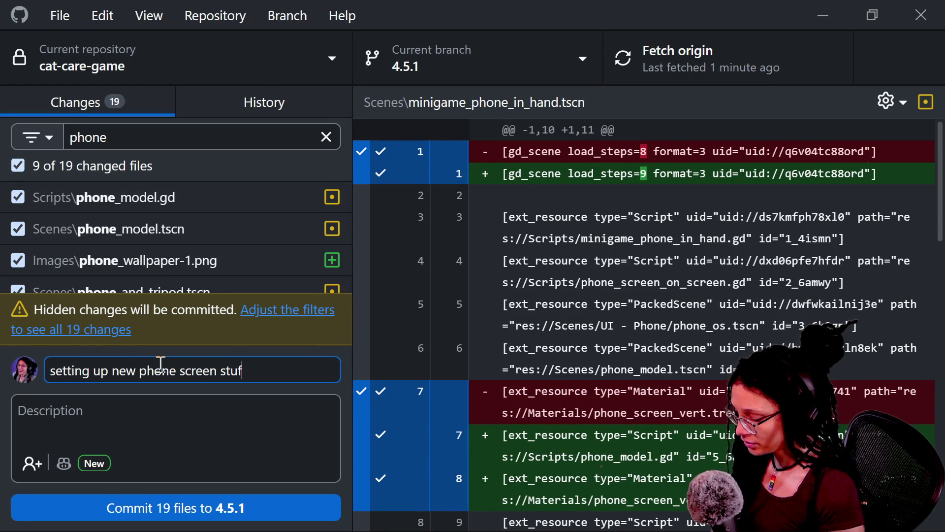
text(in the)
text(le of it)
key(ctrl+Return)
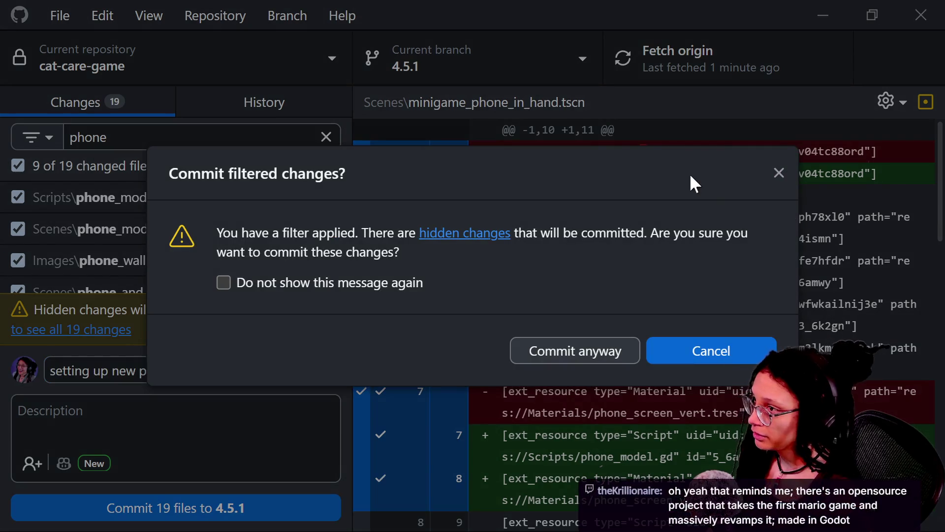
click(659, 347)
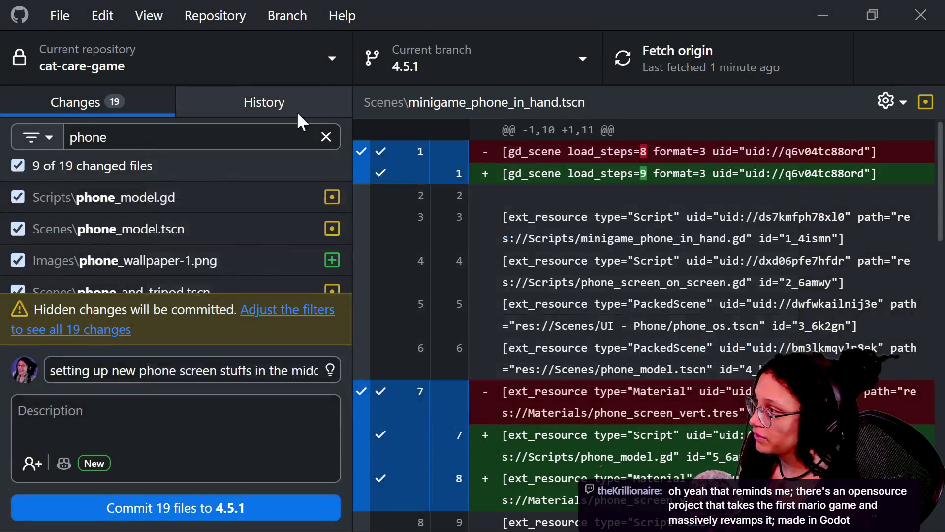
click(326, 137)
click(231, 509)
drag(679, 475, 503, 478)
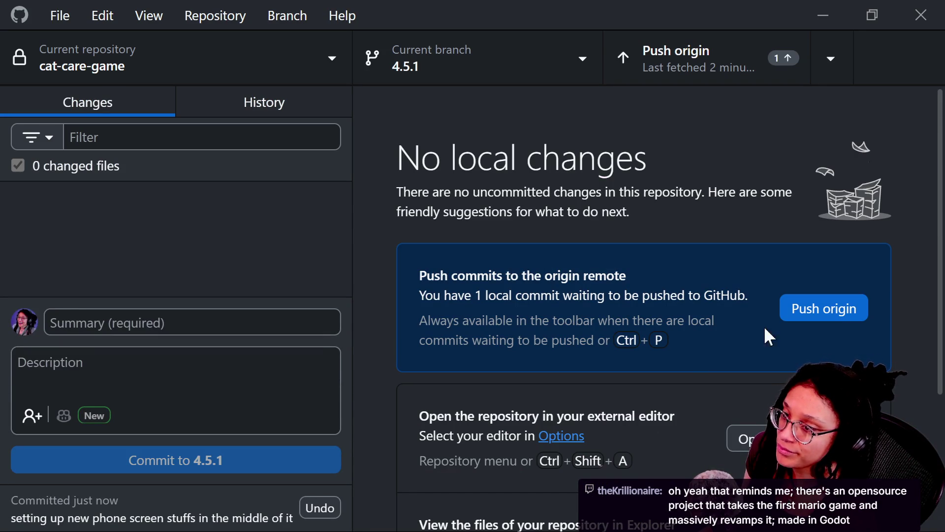
Step: Push the new local commit to origin
click(801, 310)
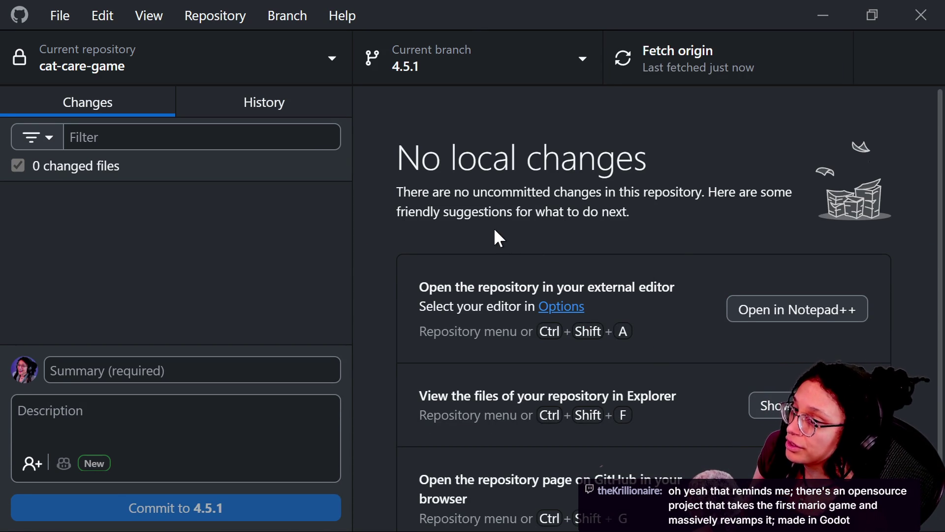
key(alt+Tab)
key(alt+Tab)
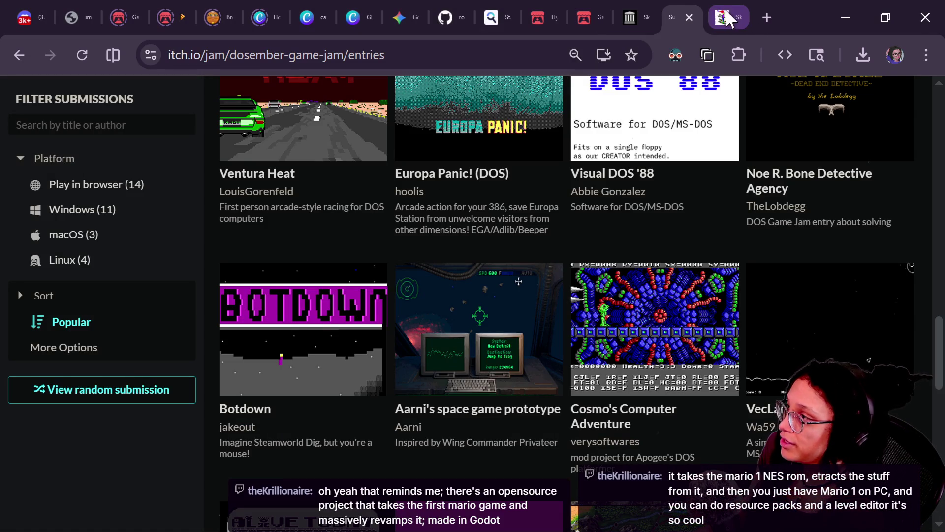
Step: Search 'dgr dave' on Startpage in a new tab and open the creator's YouTube channel result
click(766, 18)
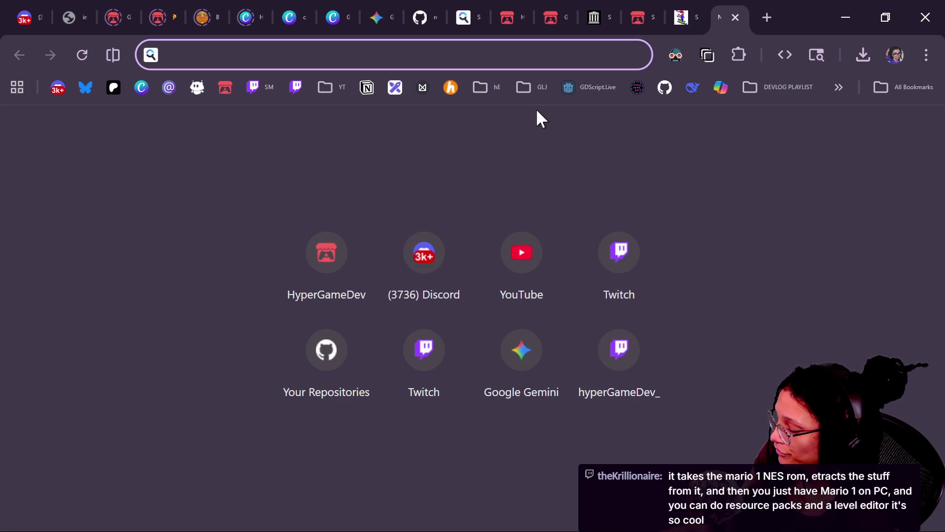
text(dgr dave)
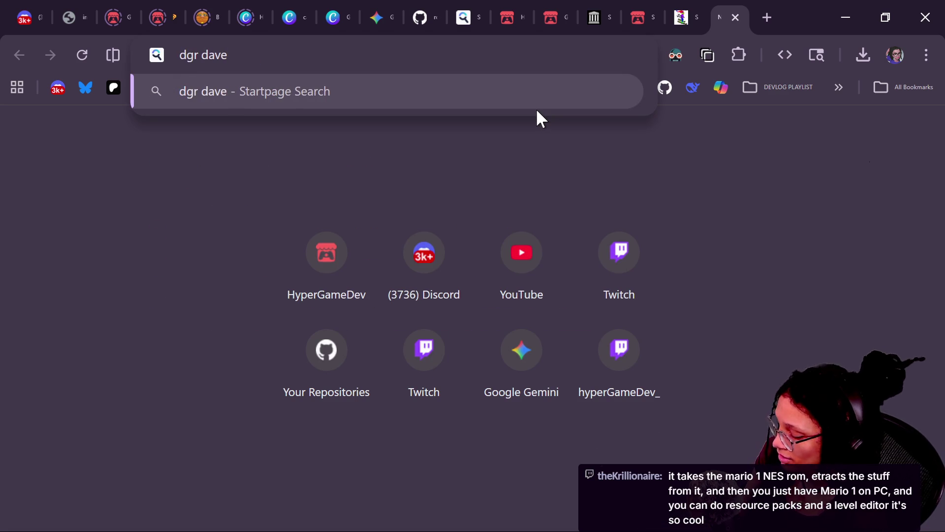
key(Return)
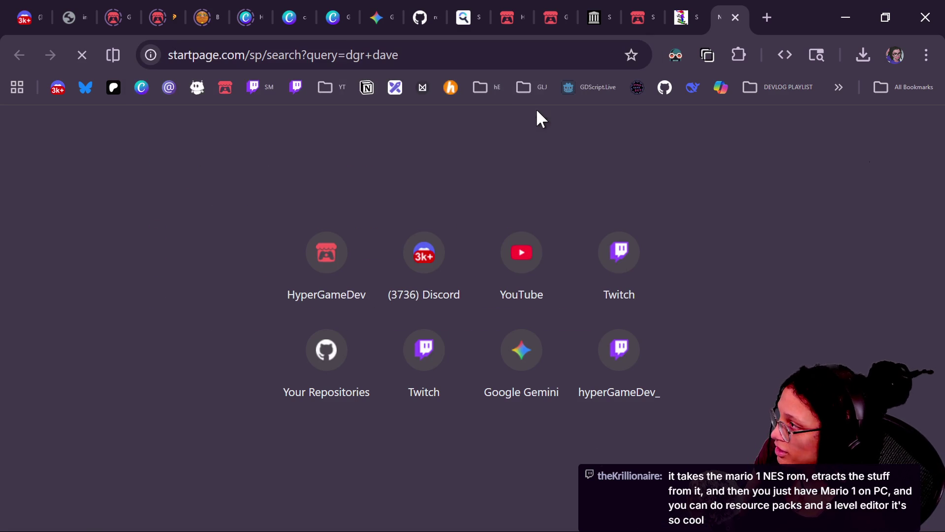
click(189, 300)
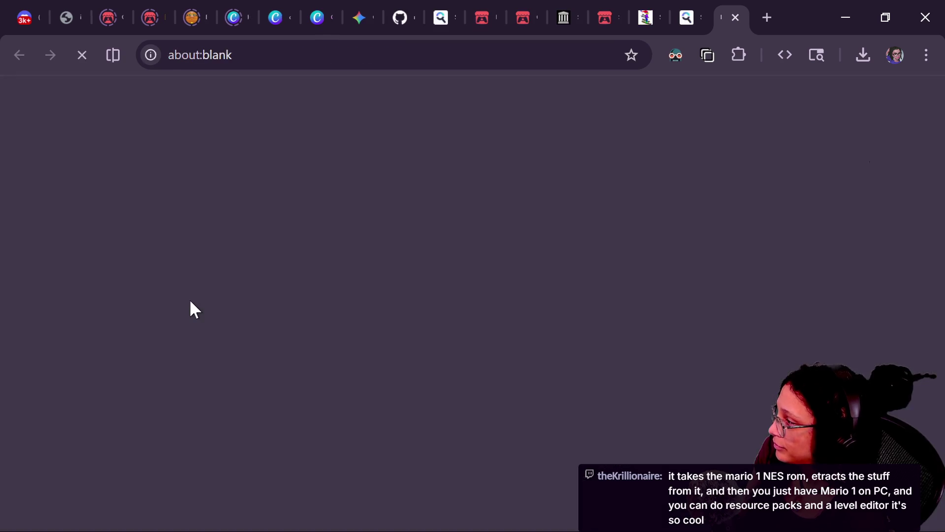
Step: Scroll the DGR channel page and open the 'I Read Defender's TROLL Guide' video
scroll(495, 355, down, 3)
scroll(454, 323, down, 5)
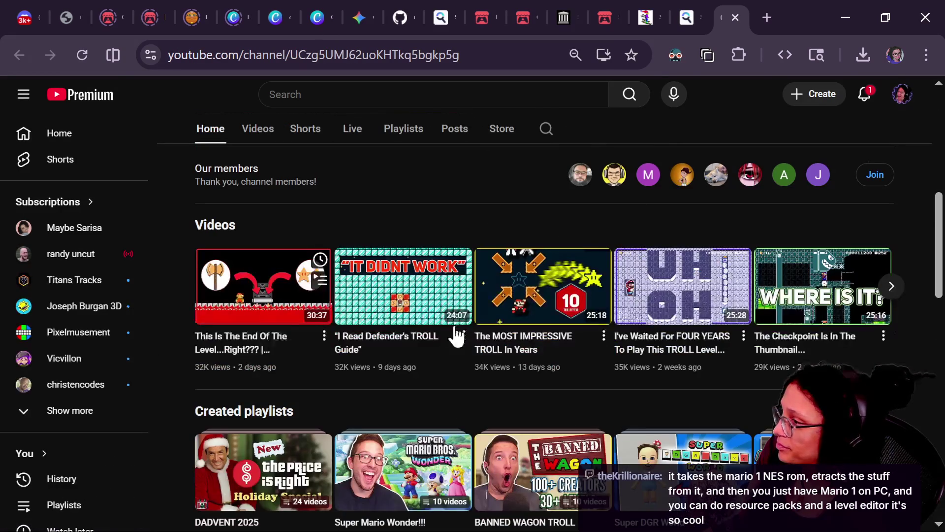
scroll(382, 247, up, 8)
scroll(315, 389, down, 7)
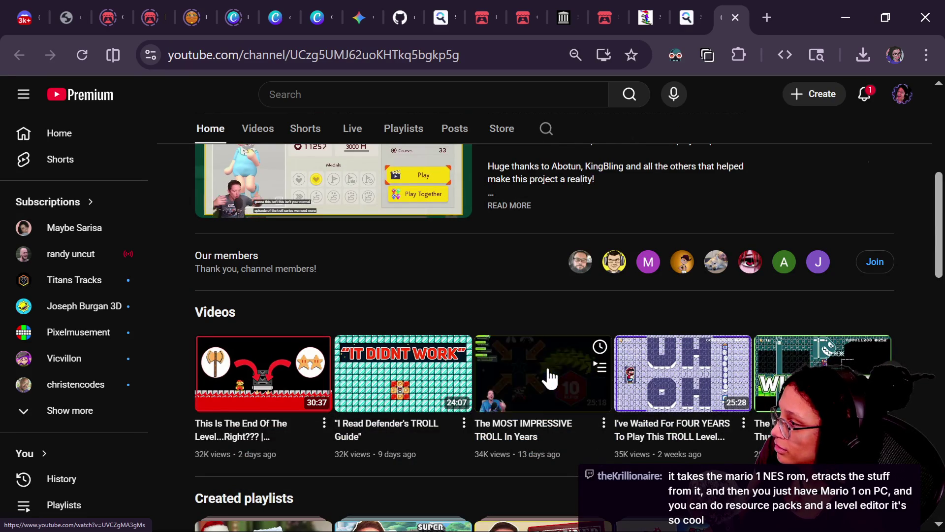
click(403, 355)
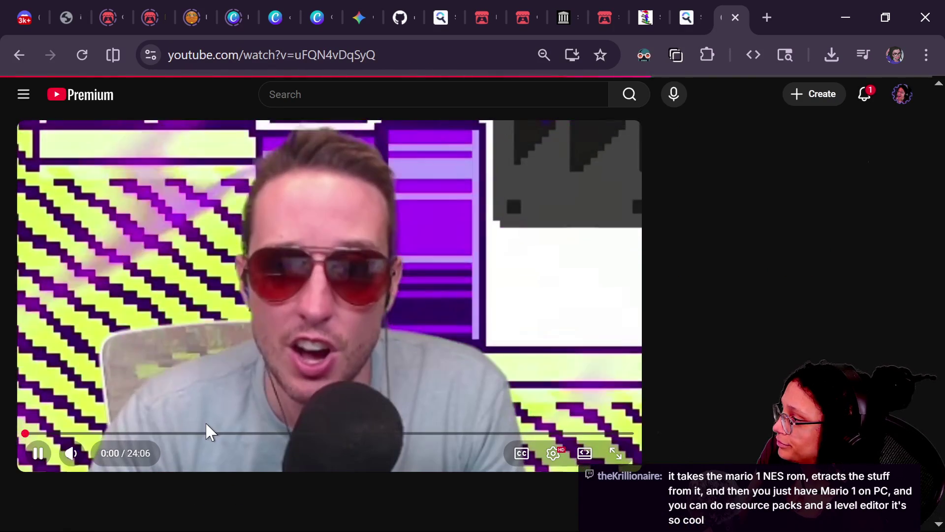
Step: Jump the TROLL Guide video to around 8 minutes, then start a new YouTube search
click(230, 433)
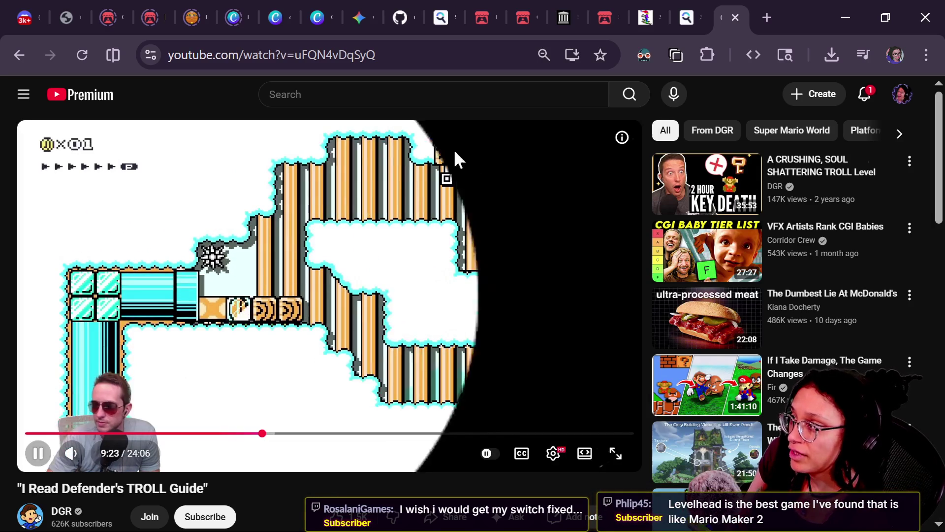
click(449, 95)
Step: Search YouTube for 'levelhead gameplay', open the first video, and skip ahead to about 2:42
text(levelhead gamep)
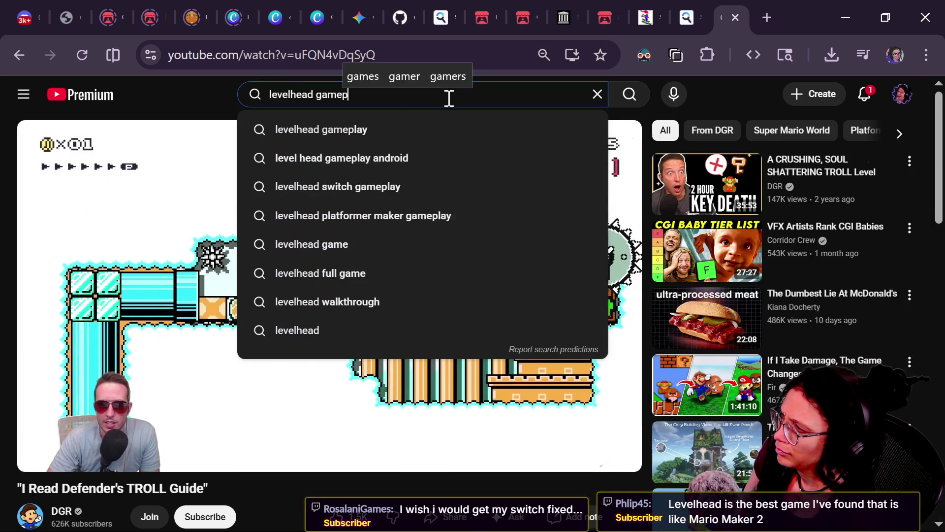
text(lay)
key(Return)
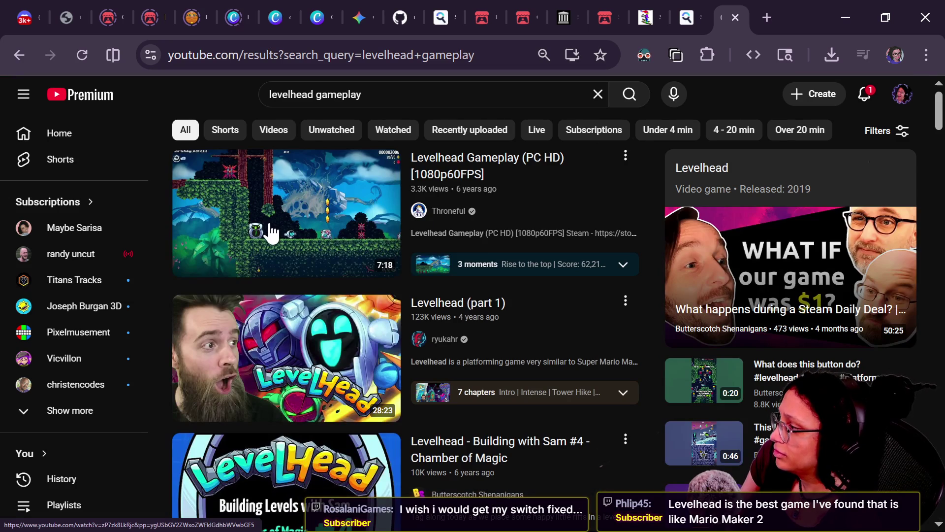
click(271, 232)
click(205, 434)
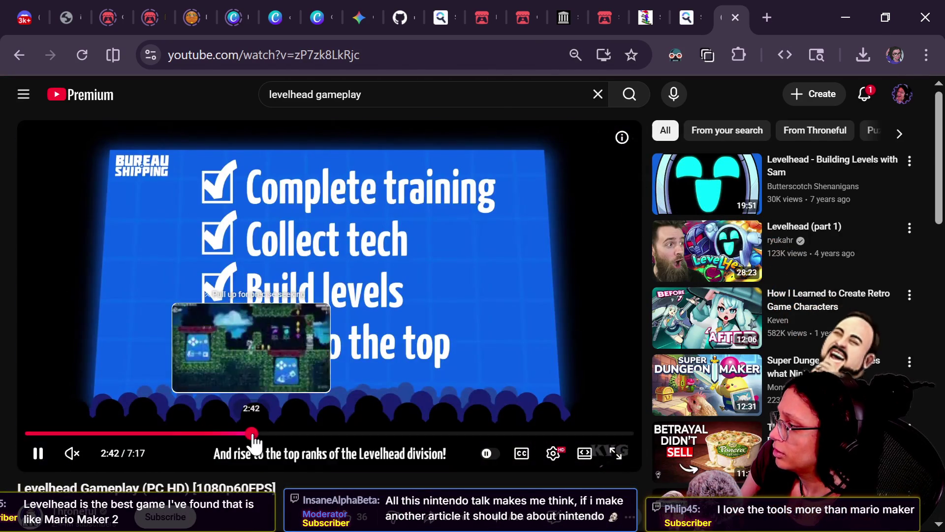
click(252, 434)
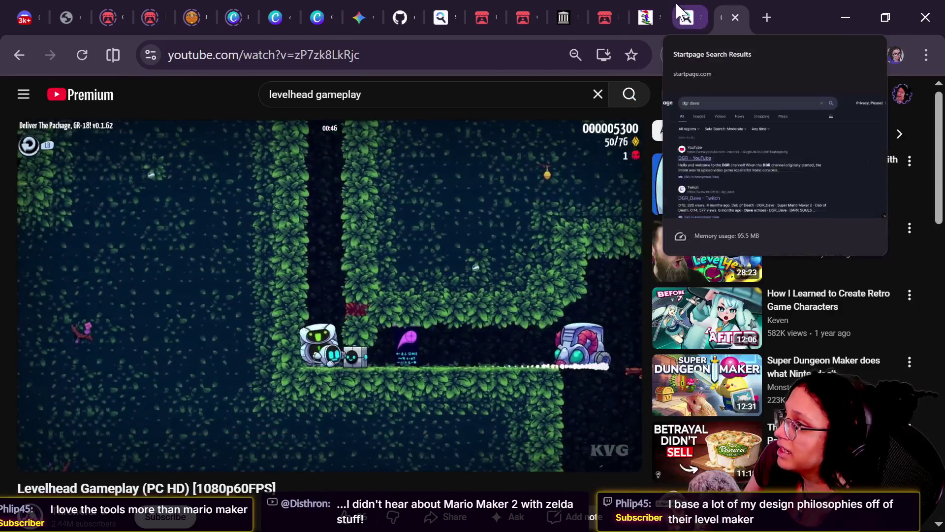
Step: Run the 'zelda mario maker' Startpage search and open the Zelda Wiki Super Mario Maker 2 result
click(679, 10)
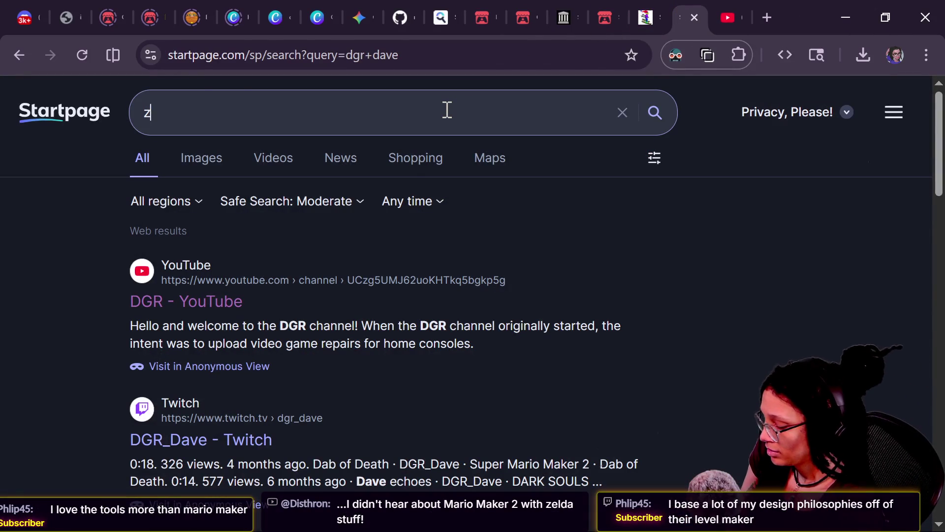
text(zelda mario maker)
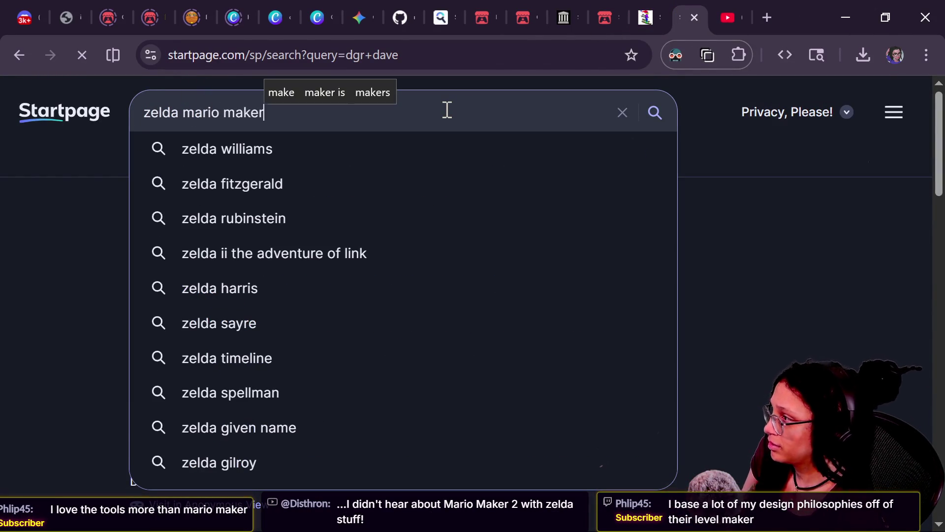
key(Return)
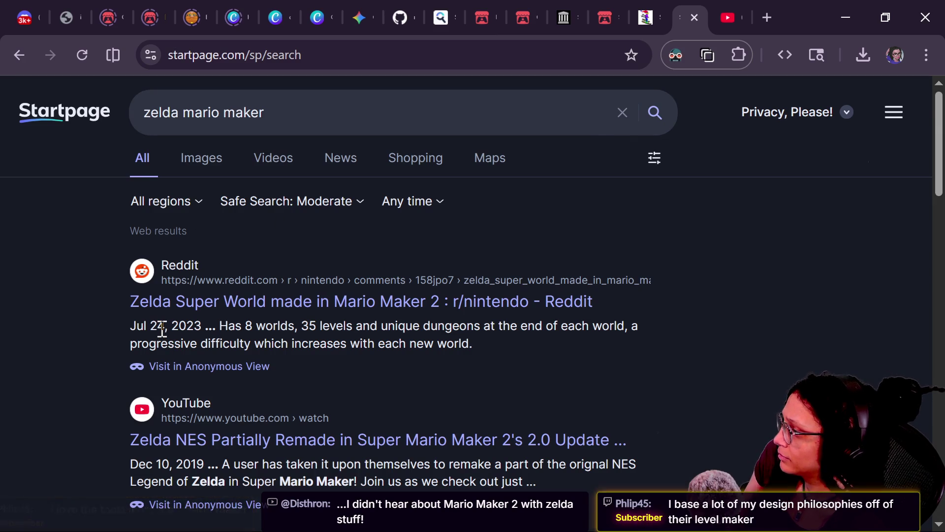
scroll(163, 329, down, 3)
scroll(163, 331, up, 3)
scroll(163, 332, down, 3)
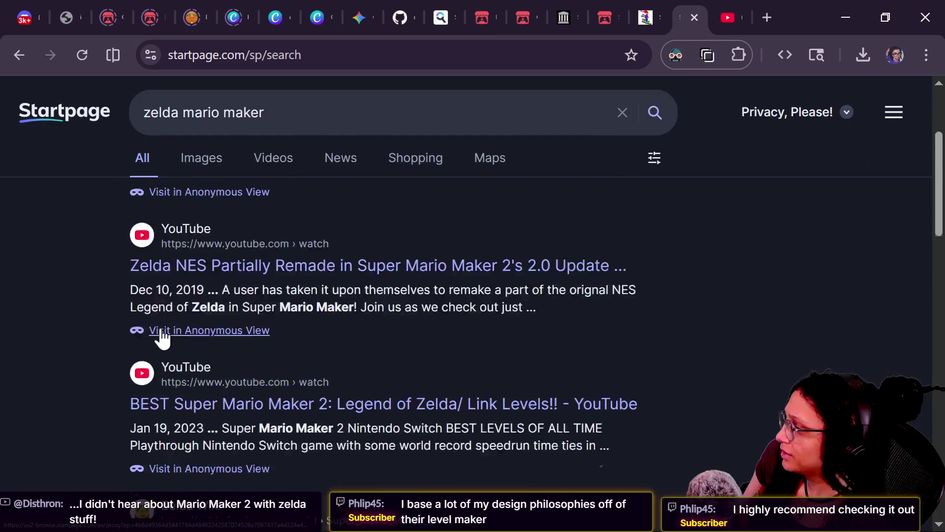
scroll(163, 339, down, 5)
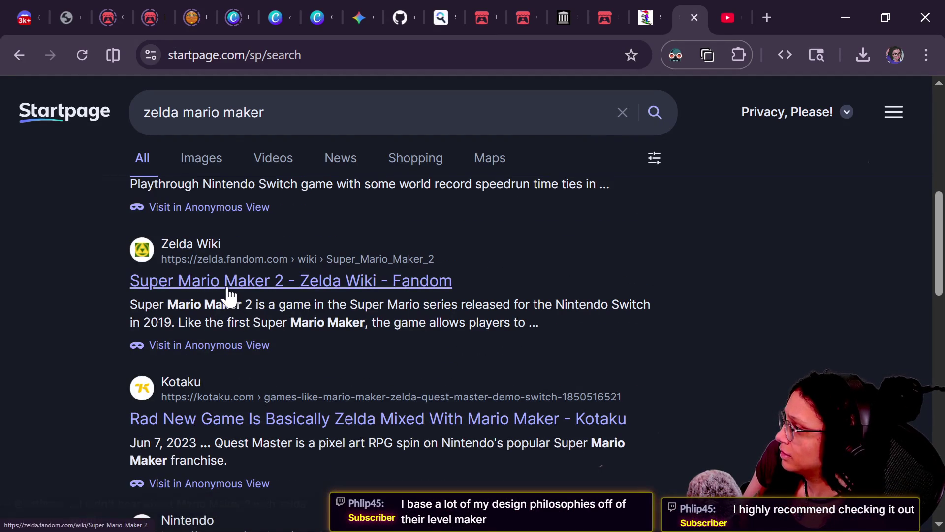
click(212, 284)
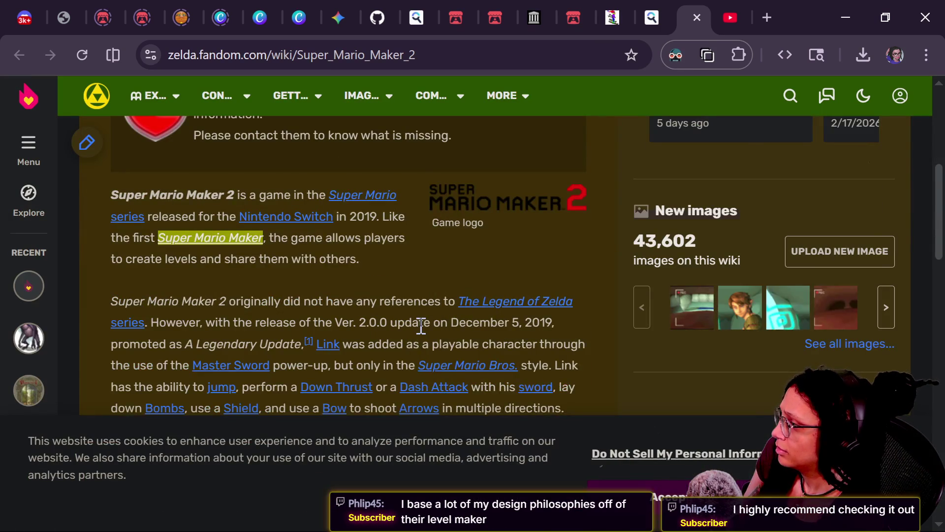
Step: View the enlarged Link transformation gallery image, then open the Legendary Update trailer reference on YouTube
scroll(421, 326, down, 5)
scroll(421, 326, down, 3)
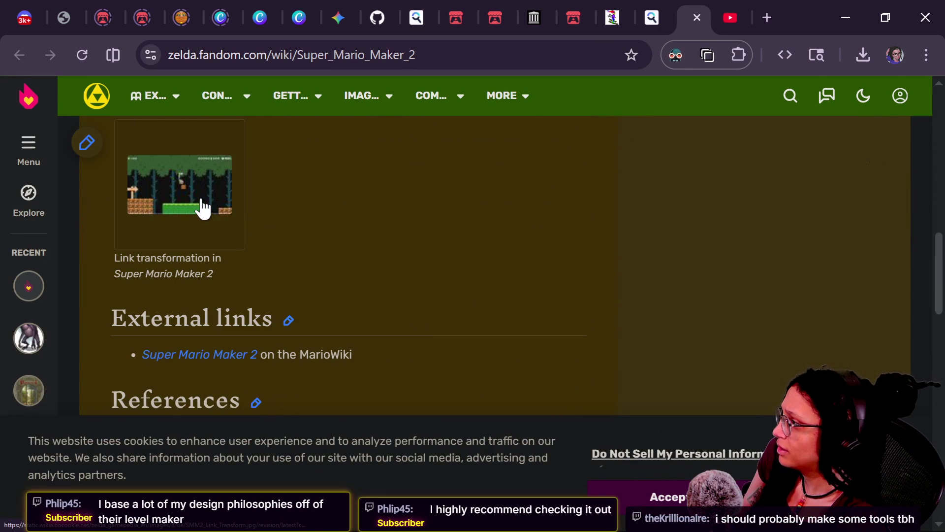
click(202, 206)
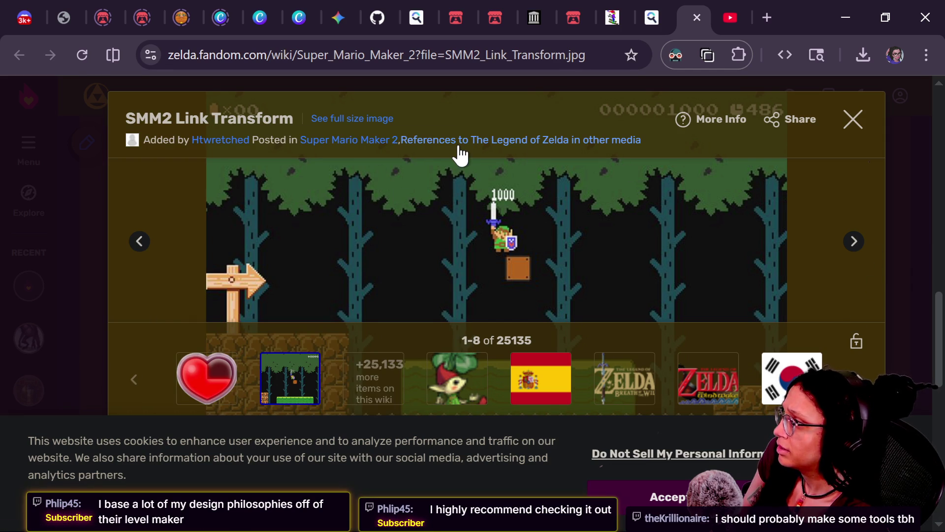
click(855, 127)
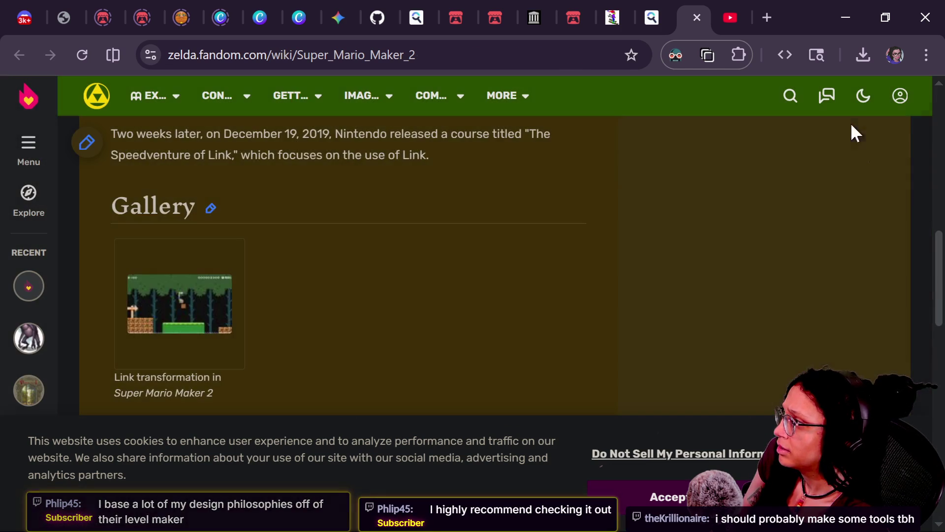
scroll(474, 196, down, 5)
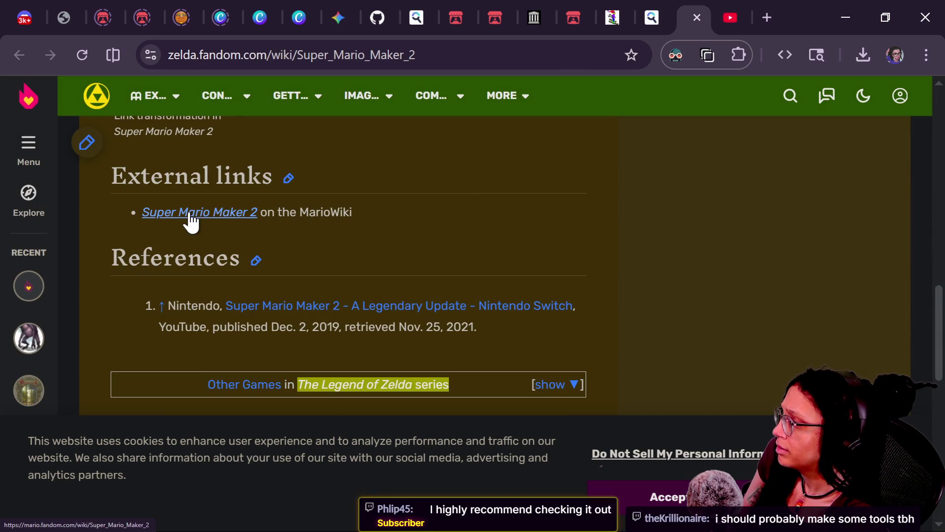
click(382, 308)
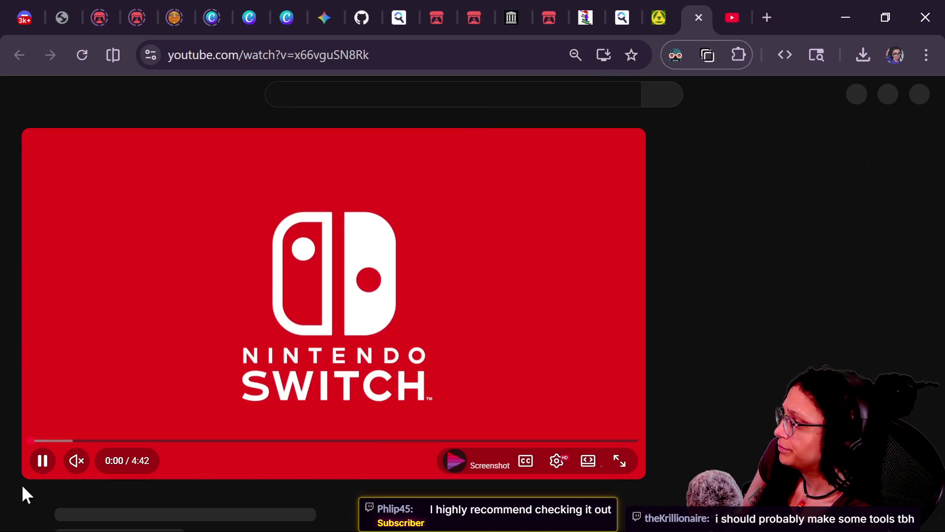
Step: Skip the Super Mario Maker 2 Legendary Update trailer ahead to 0:40, then pause and resume it
scroll(247, 504, down, 2)
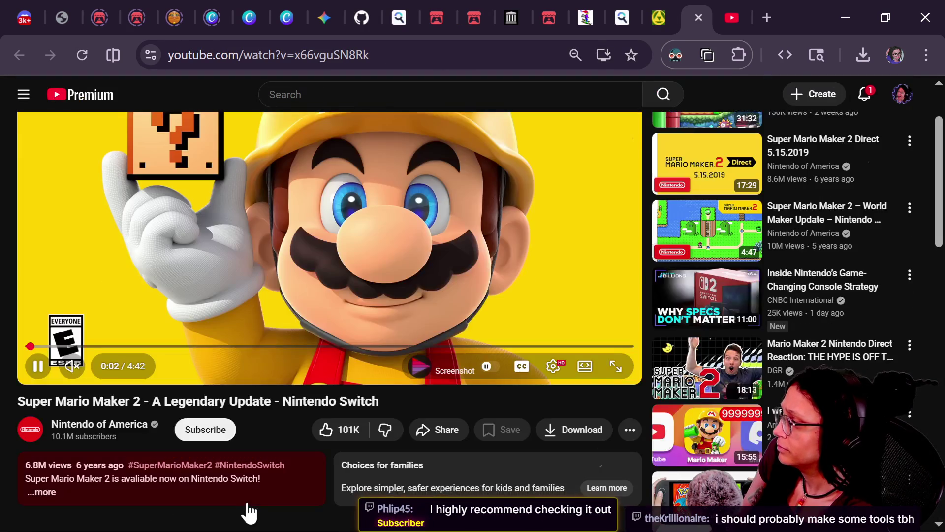
scroll(248, 512, up, 2)
click(113, 433)
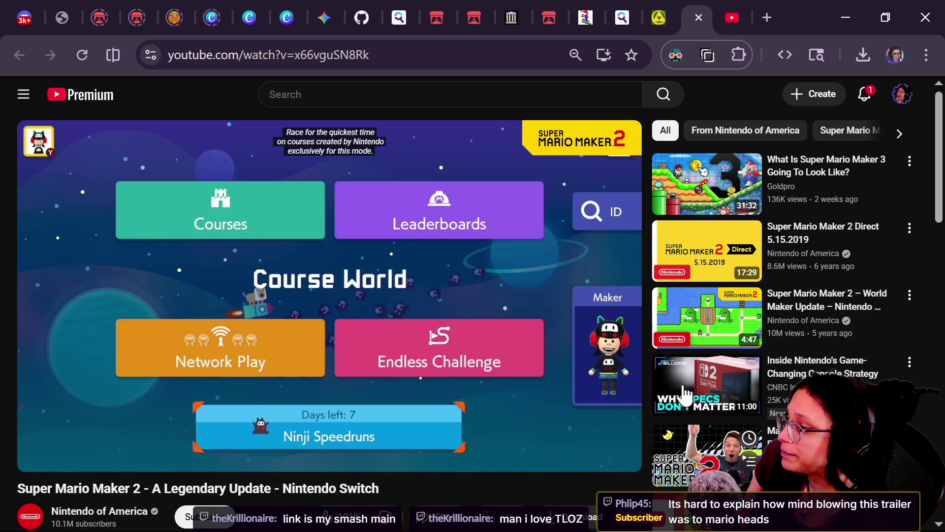
click(493, 204)
click(481, 203)
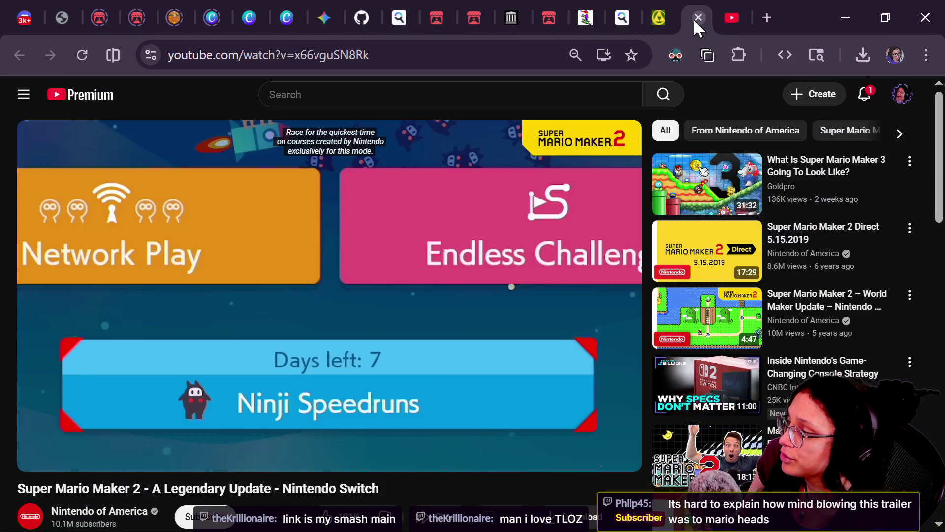
Step: Close the trailer, Zelda wiki and other leftover Chrome tabs, and switch back to Godot
click(694, 19)
click(694, 19)
key(ctrl+w)
key(ctrl+w)
key(ctrl+w)
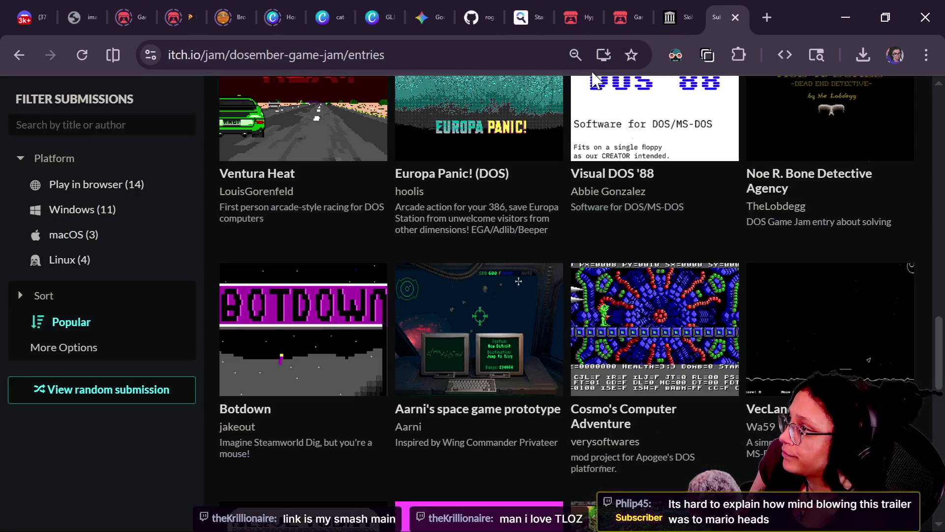
key(ctrl+w)
key(ctrl+w)
key(ctrl+w)
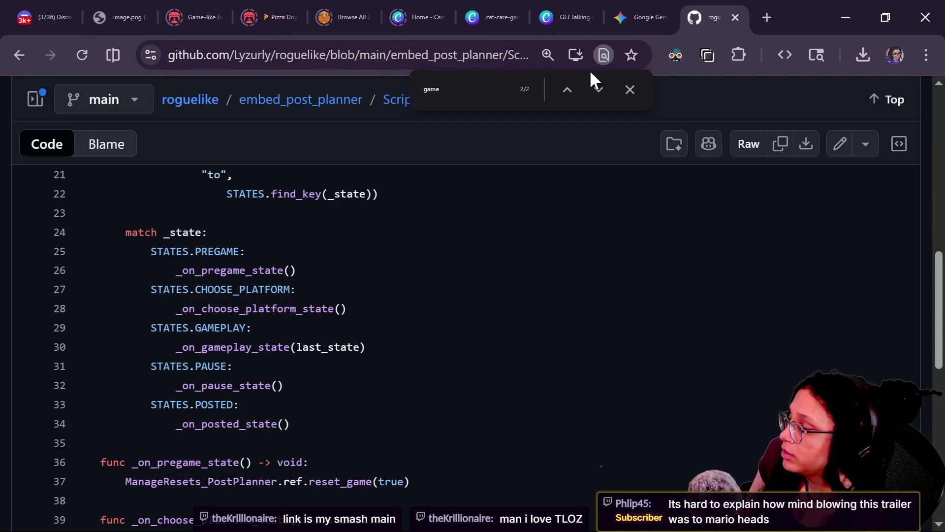
key(alt+Tab)
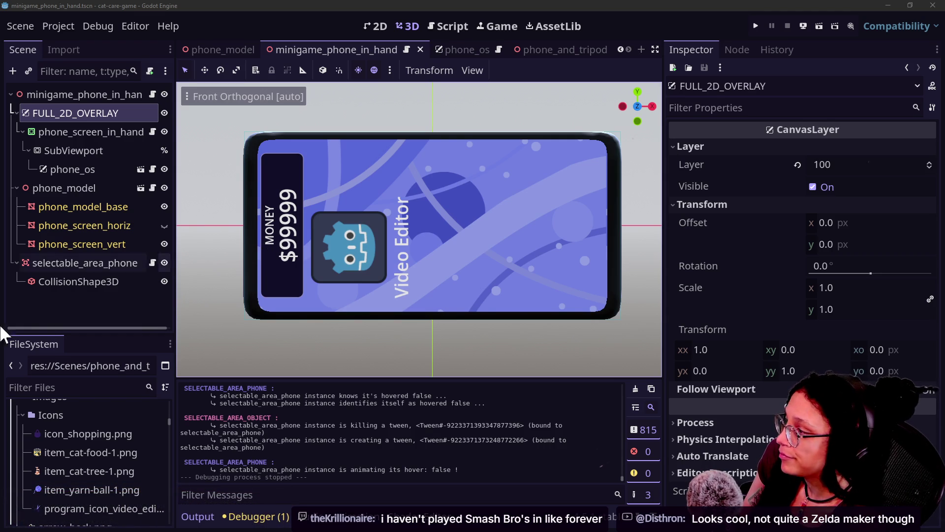
Step: Use Save Branch as Scene on the FULL_2D_OVERLAY node, proposing full_2d_overlay.tscn in res://Scenes
scroll(510, 304, down, 4)
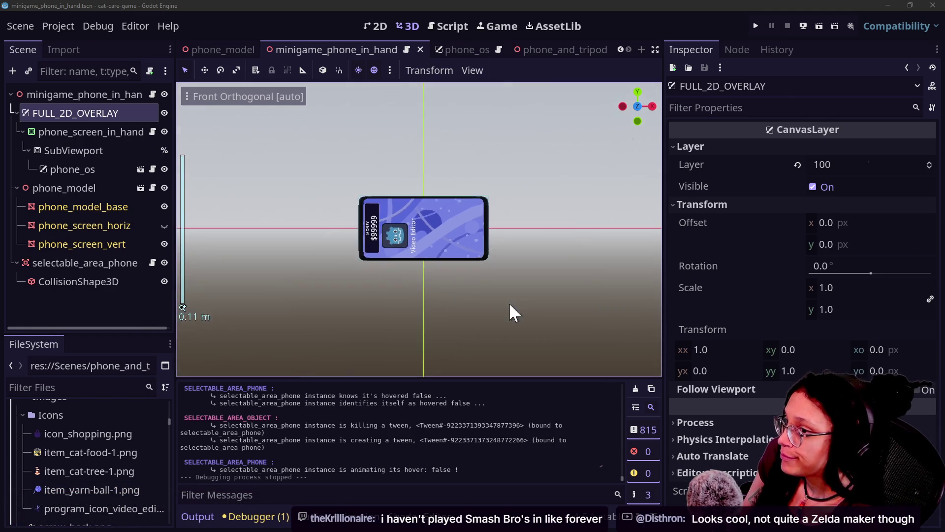
scroll(510, 304, up, 3)
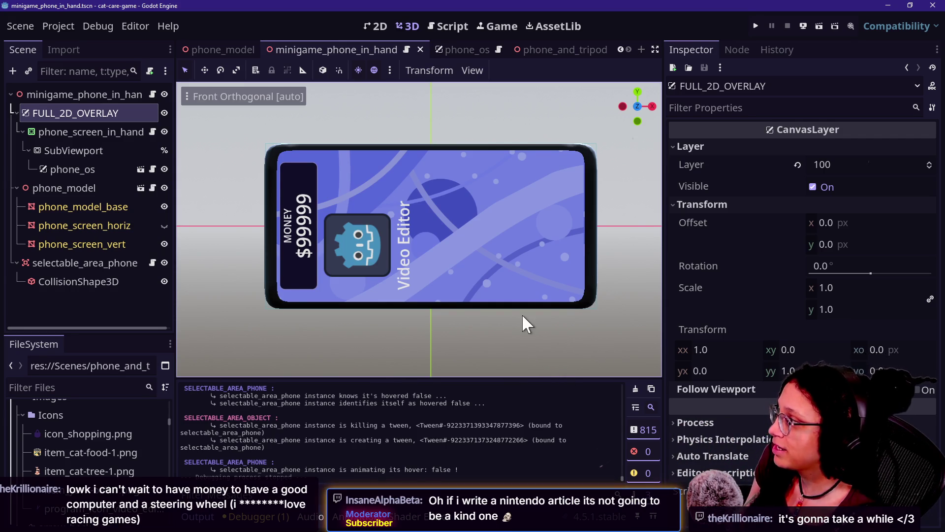
right_click(70, 114)
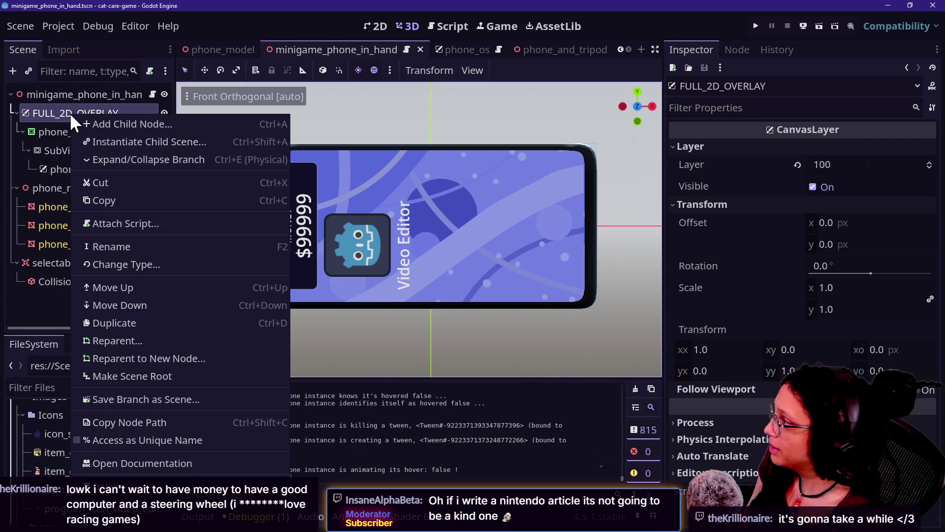
key(Escape)
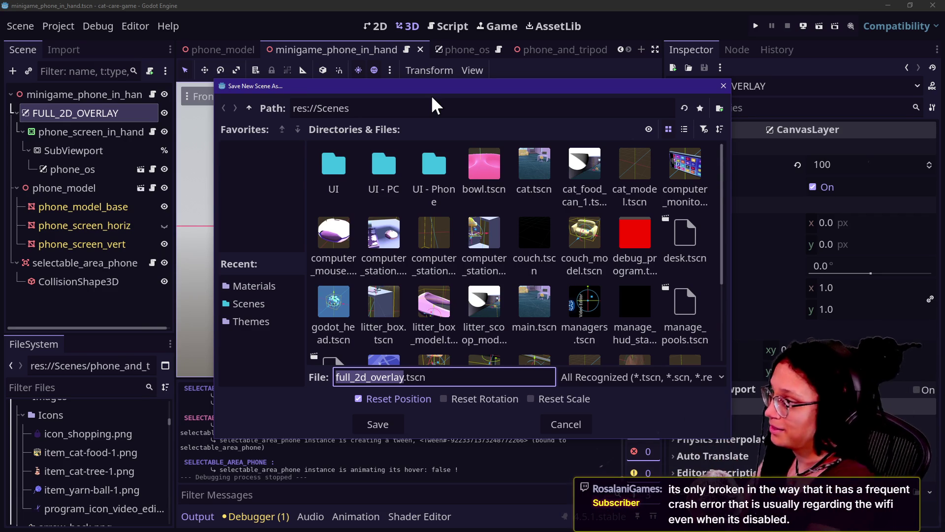
scroll(598, 314, down, 1)
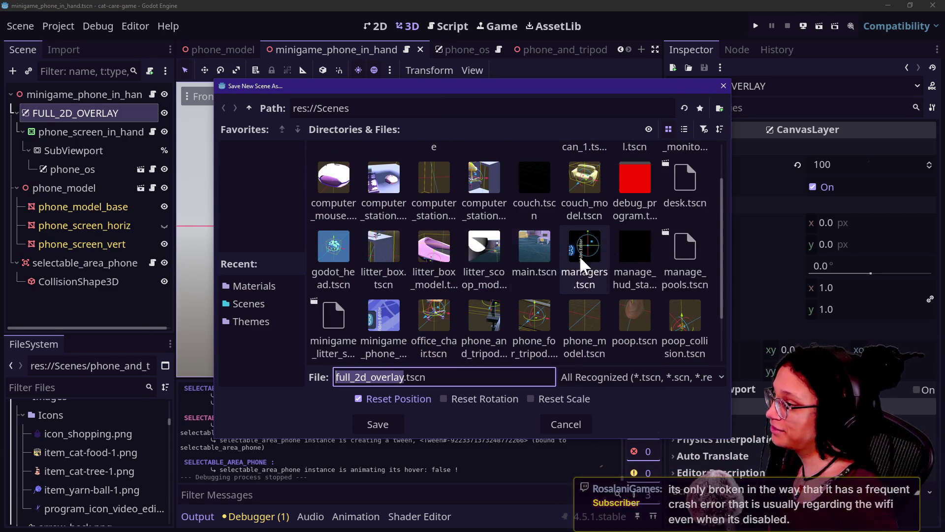
scroll(591, 251, up, 1)
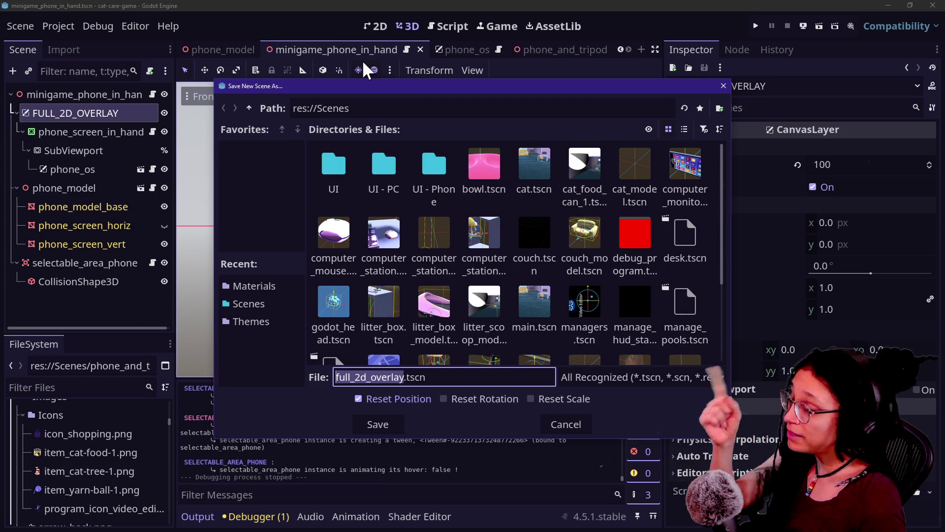
Step: Move the Save New Scene As dialog to the right so the phone model shows behind it
mouse_move(447, 87)
mouse_down()
mouse_move(560, 266)
mouse_move(565, 326)
mouse_up()
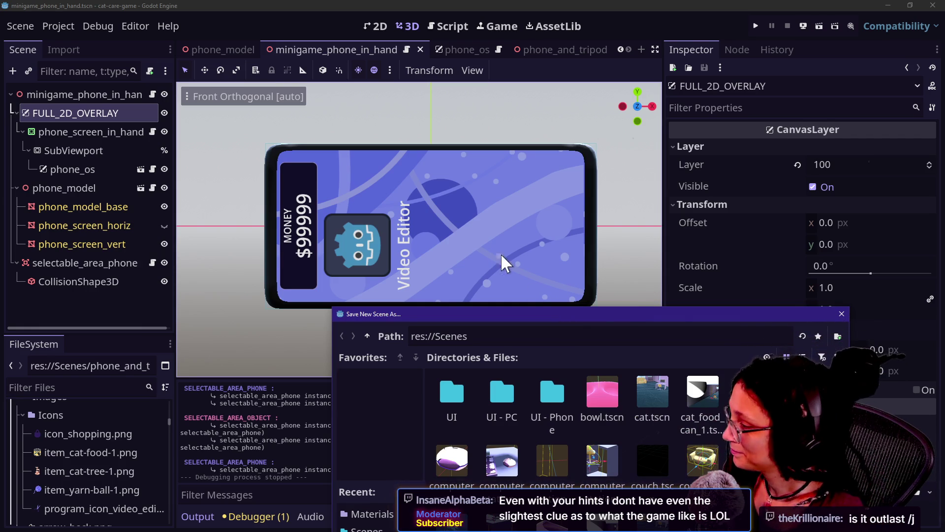
drag(622, 312, 669, 246)
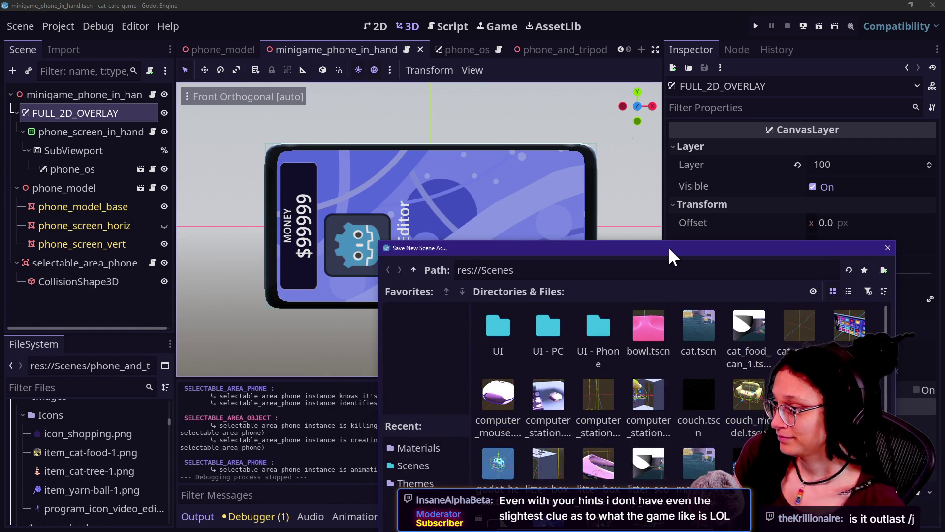